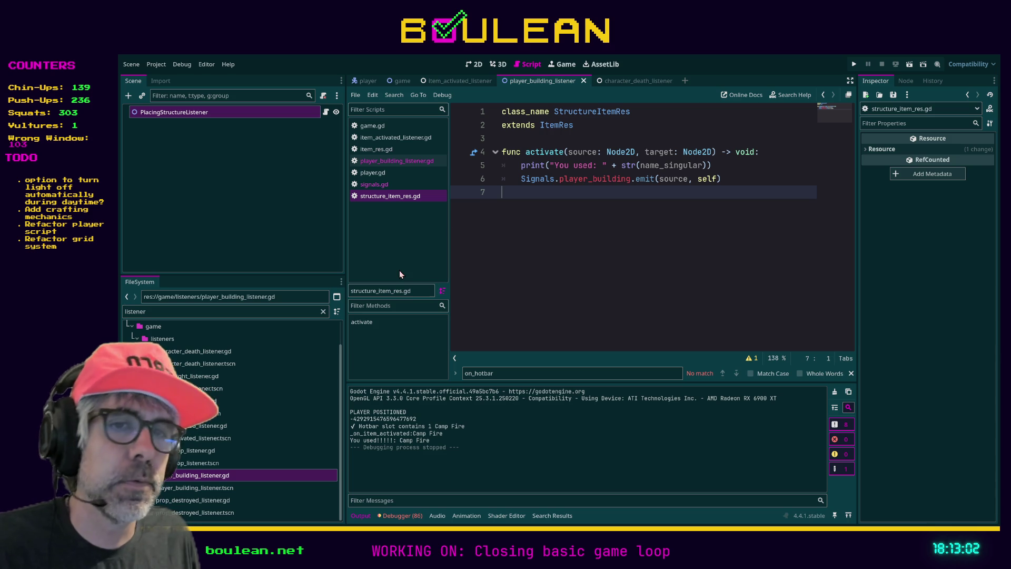
Clear the listener file filter and collapse the art, item_resources, items and listeners folders.
drag(341, 405, 341, 394)
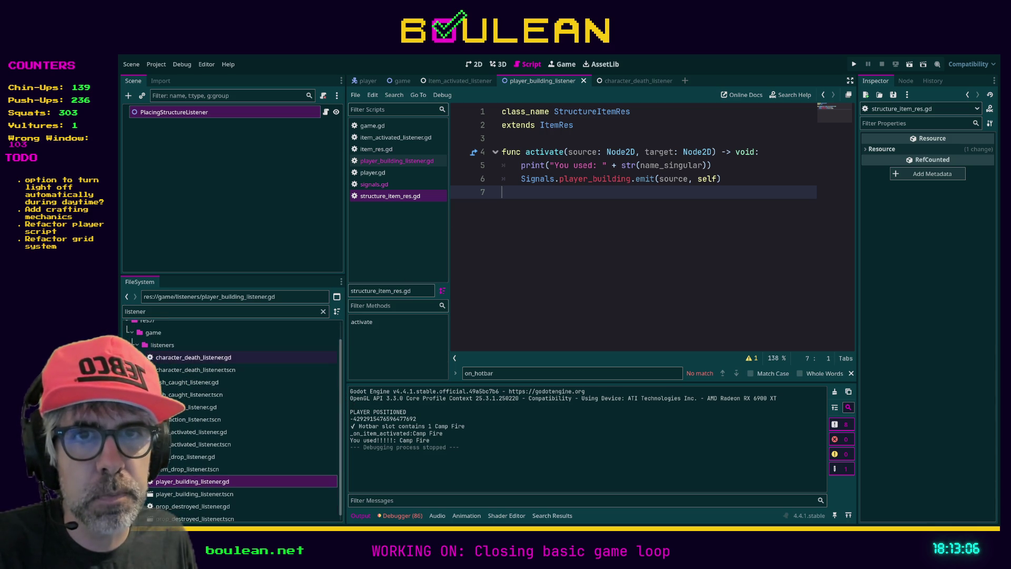
click(136, 345)
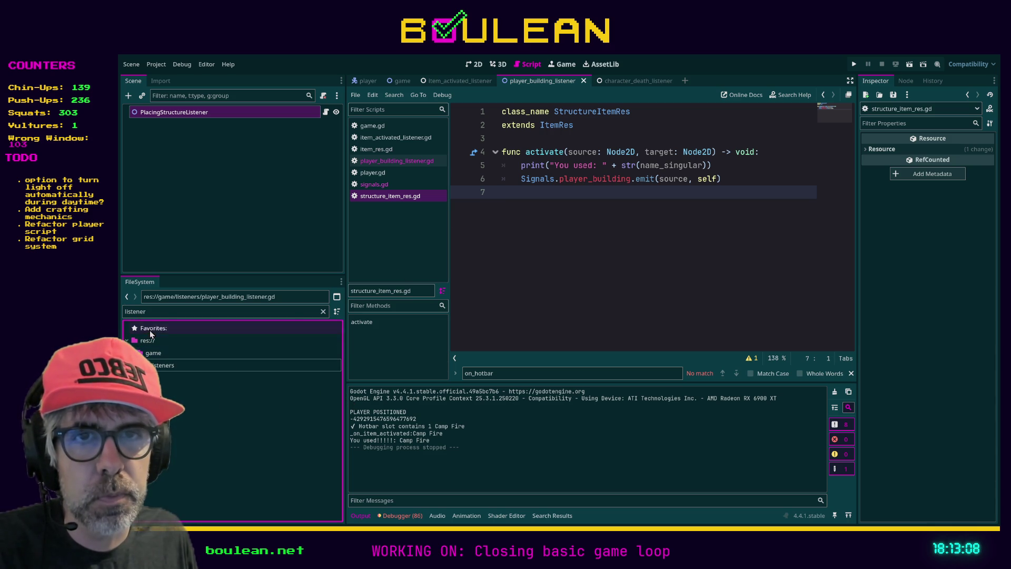
click(323, 311)
scroll(223, 392, up, 10)
scroll(223, 382, up, 1)
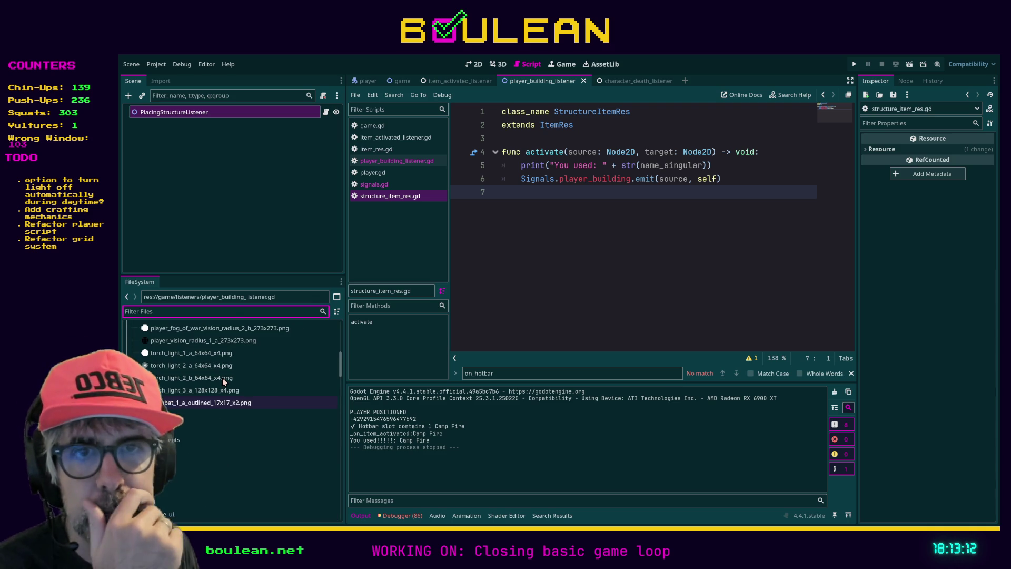
scroll(224, 381, up, 10)
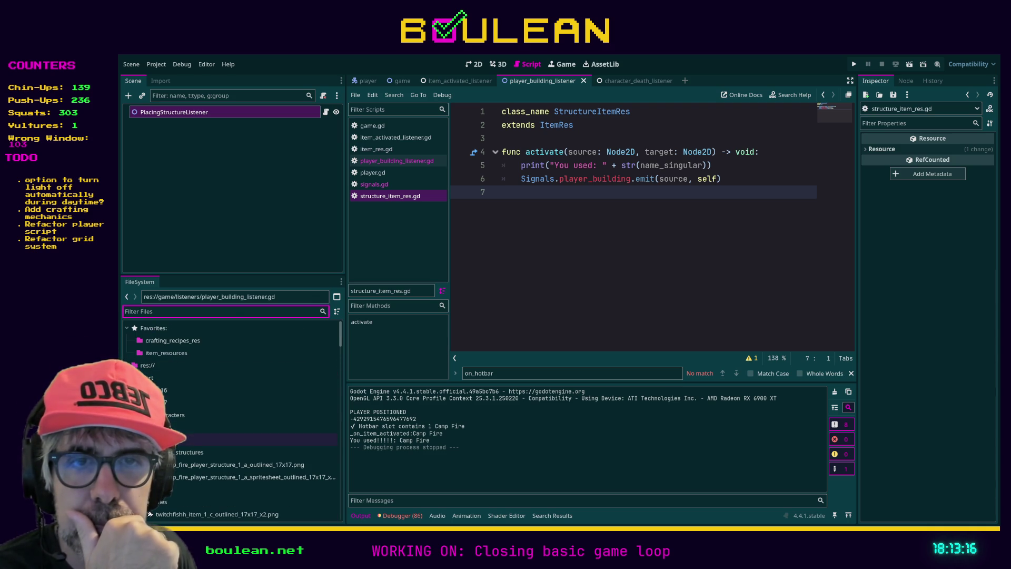
click(131, 377)
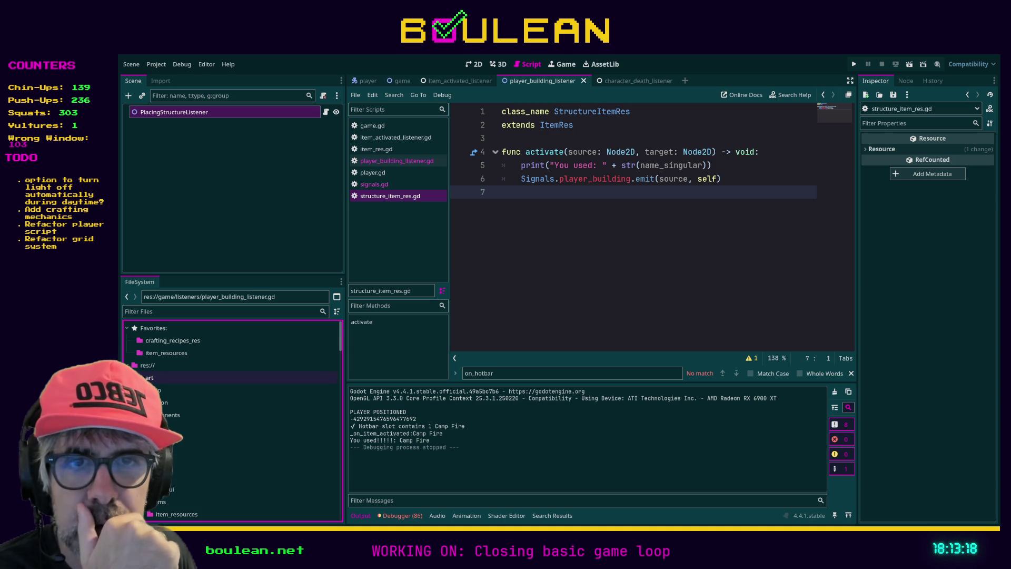
scroll(232, 421, down, 3)
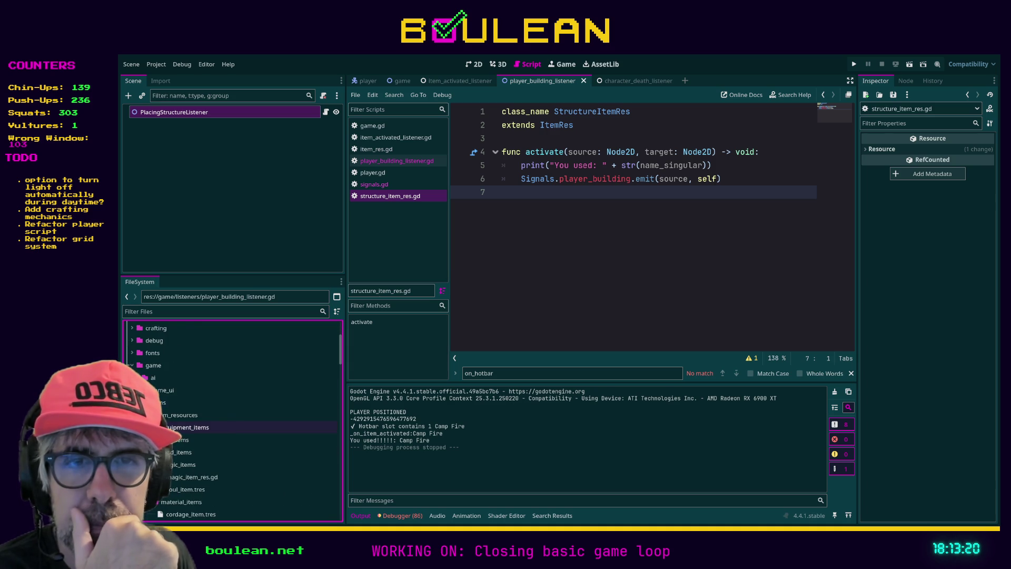
click(131, 415)
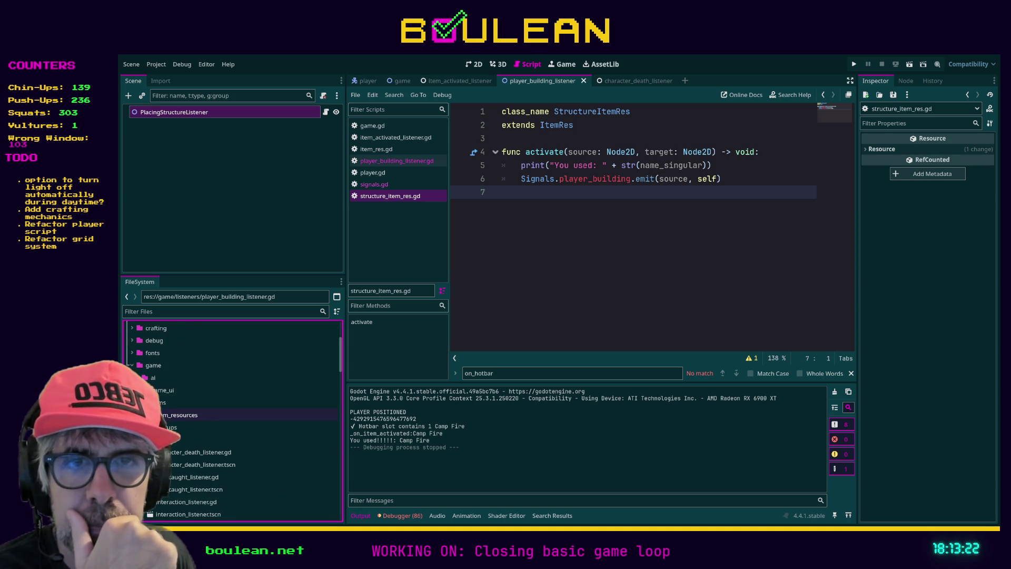
key(Left)
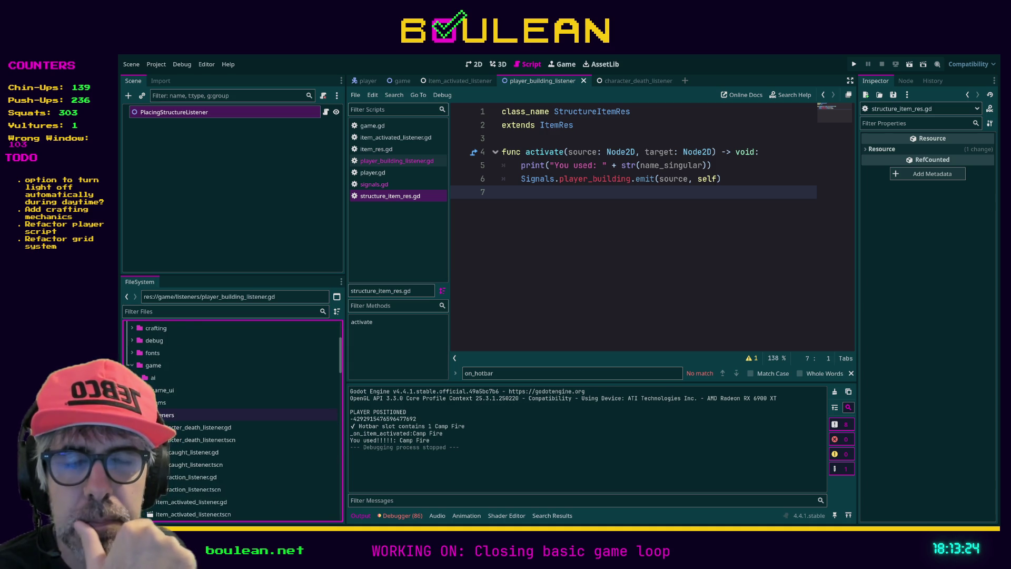
key(Left)
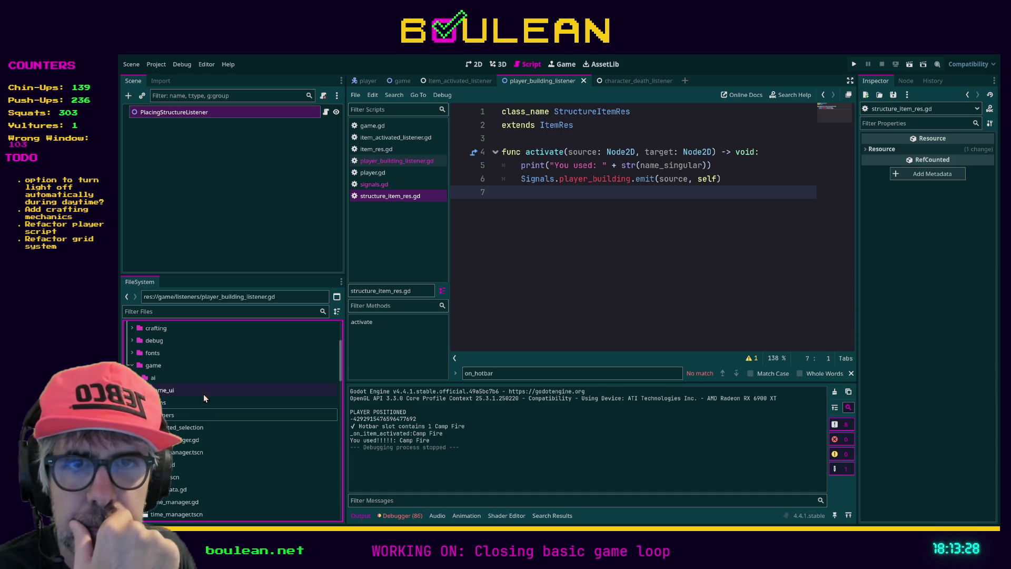
Expand the props folder and select rock.tscn in the minerals folder.
scroll(218, 399, down, 4)
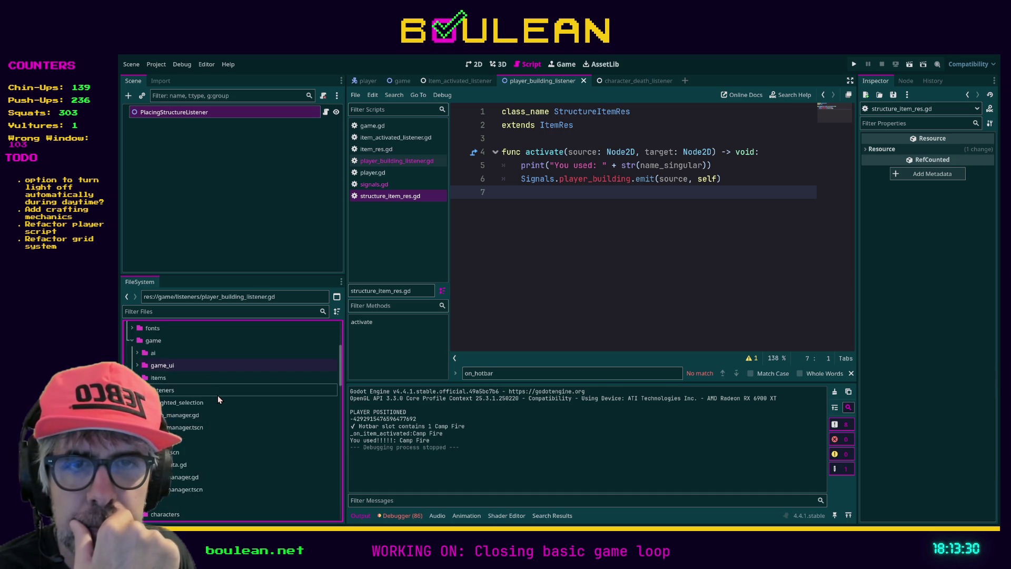
scroll(195, 418, down, 2)
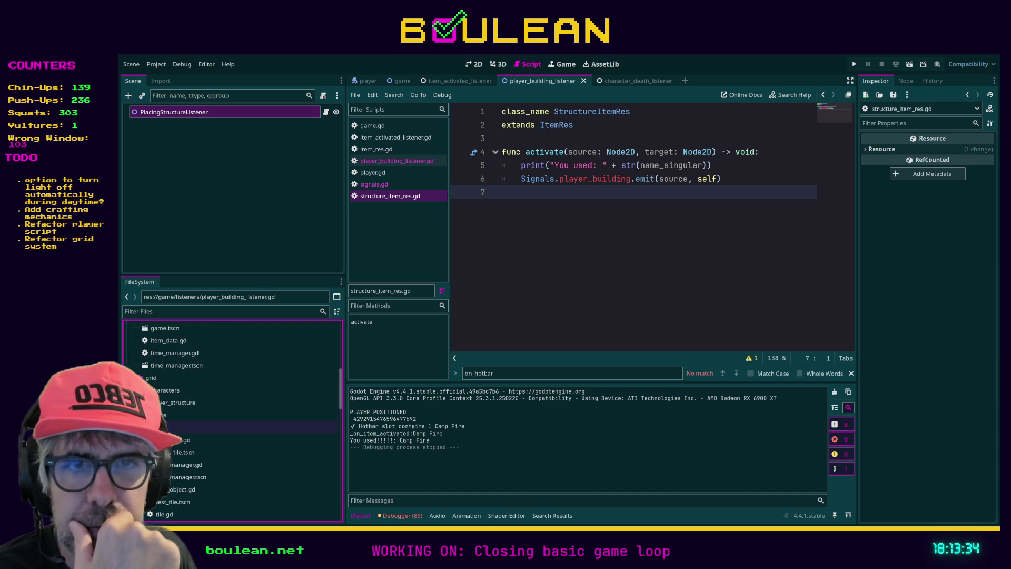
click(174, 402)
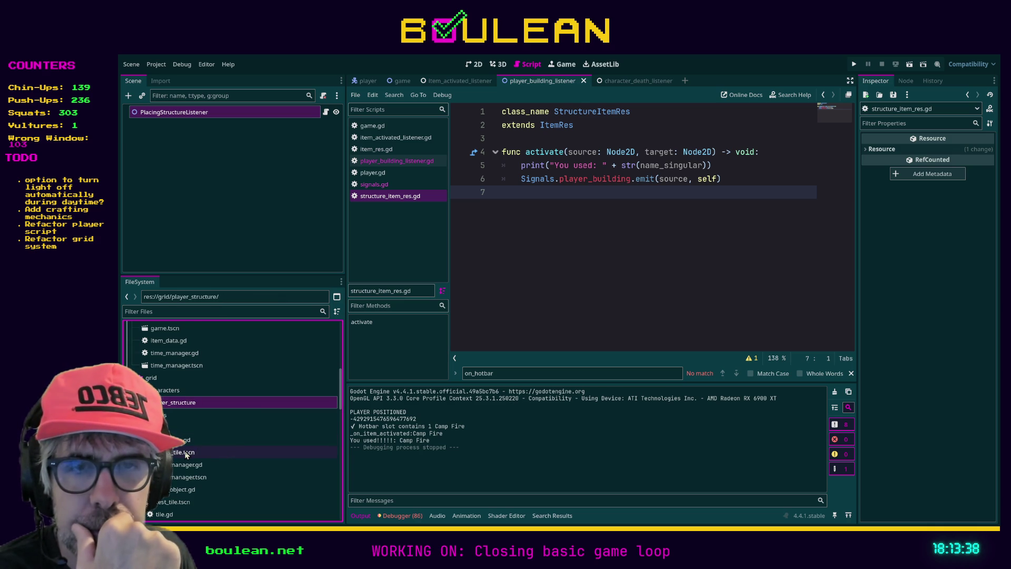
scroll(213, 439, down, 4)
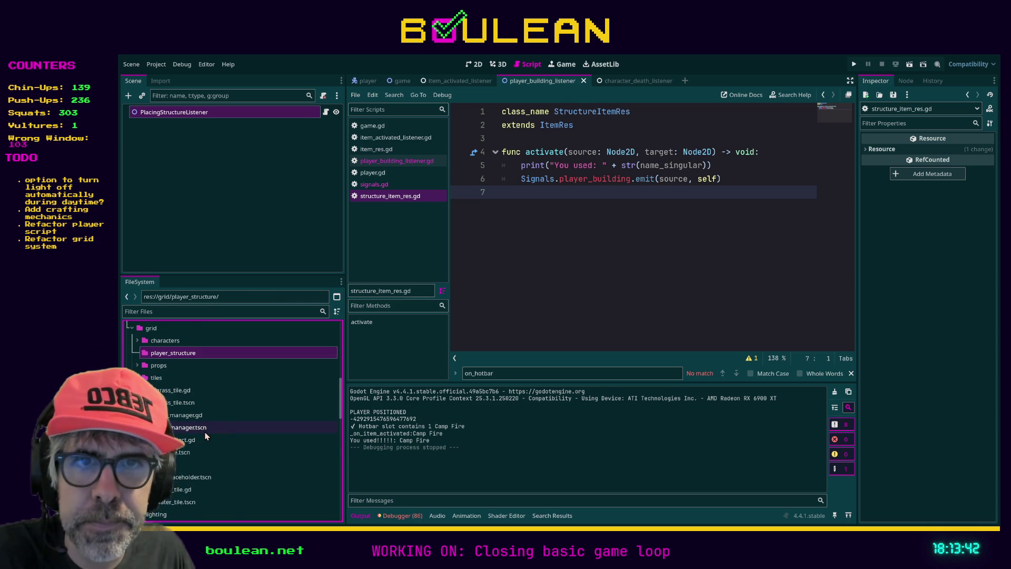
scroll(232, 450, up, 2)
click(137, 390)
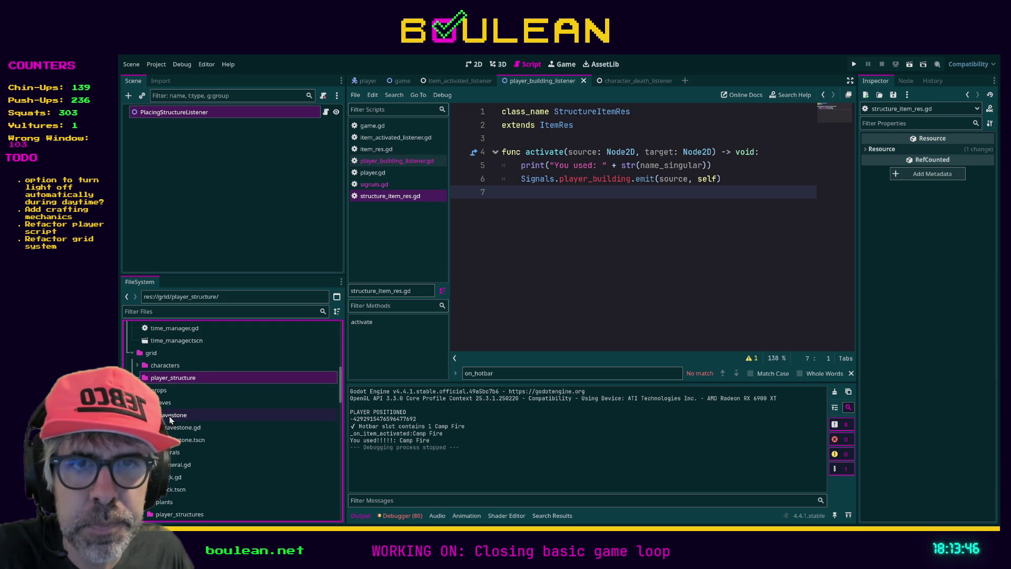
click(177, 489)
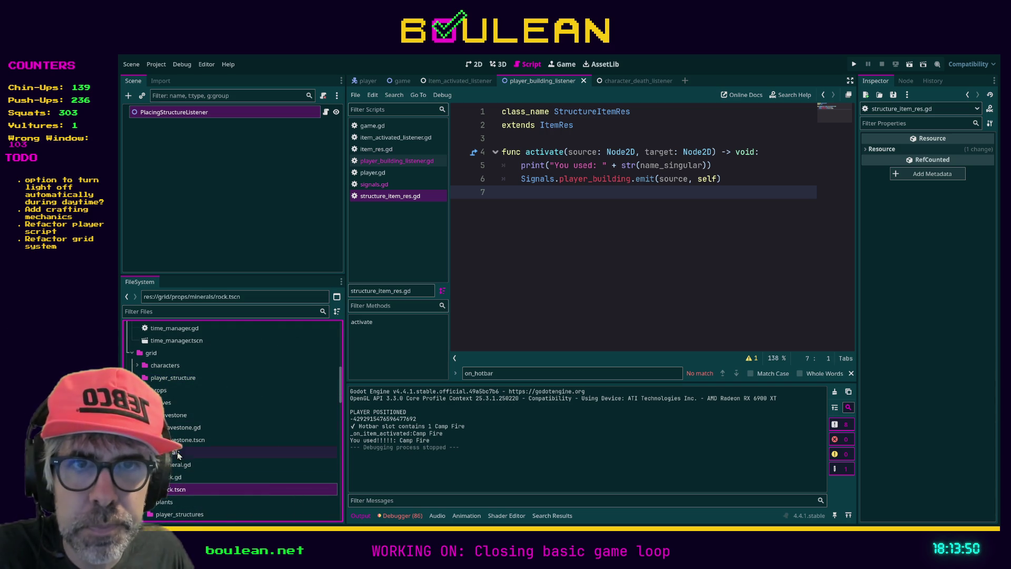
click(177, 378)
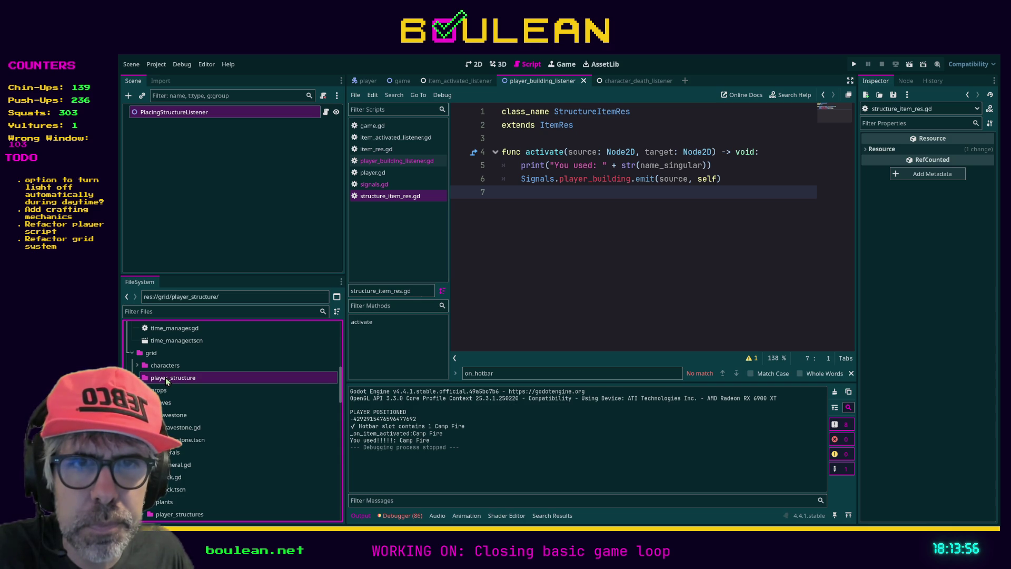
click(170, 490)
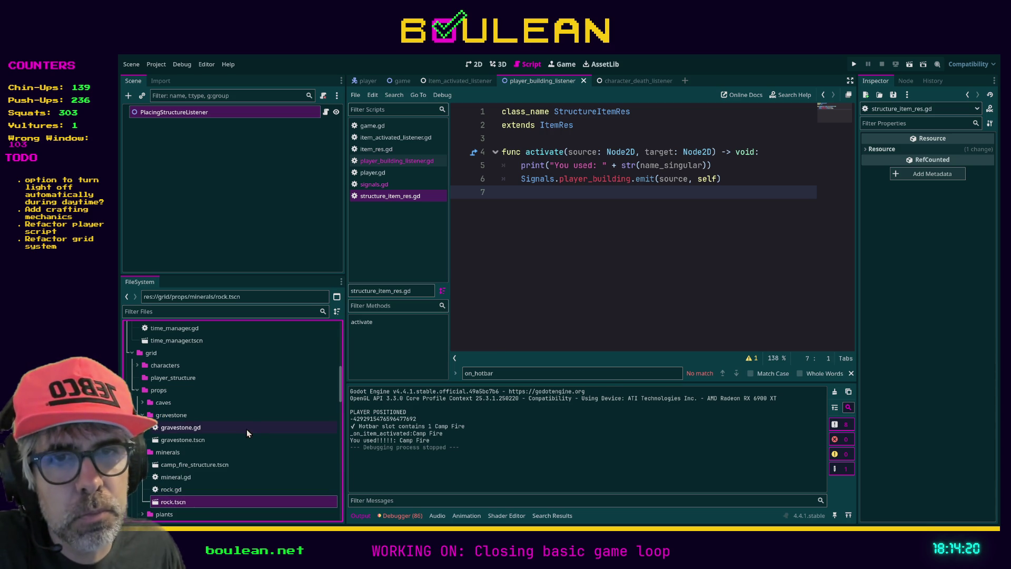
Move camp_fire_structure.tscn into the player_structure folder.
click(179, 466)
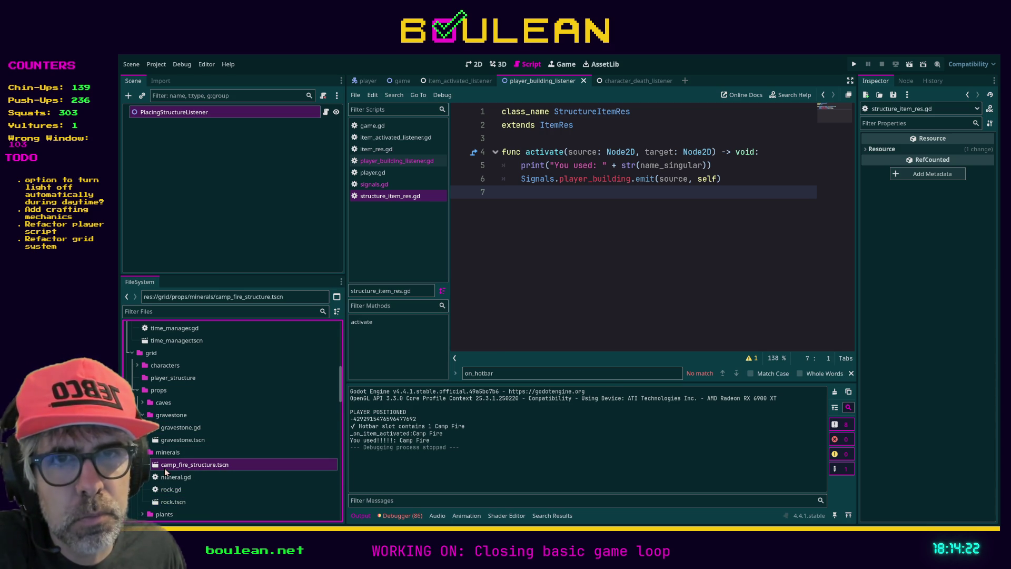
drag(168, 471, 179, 377)
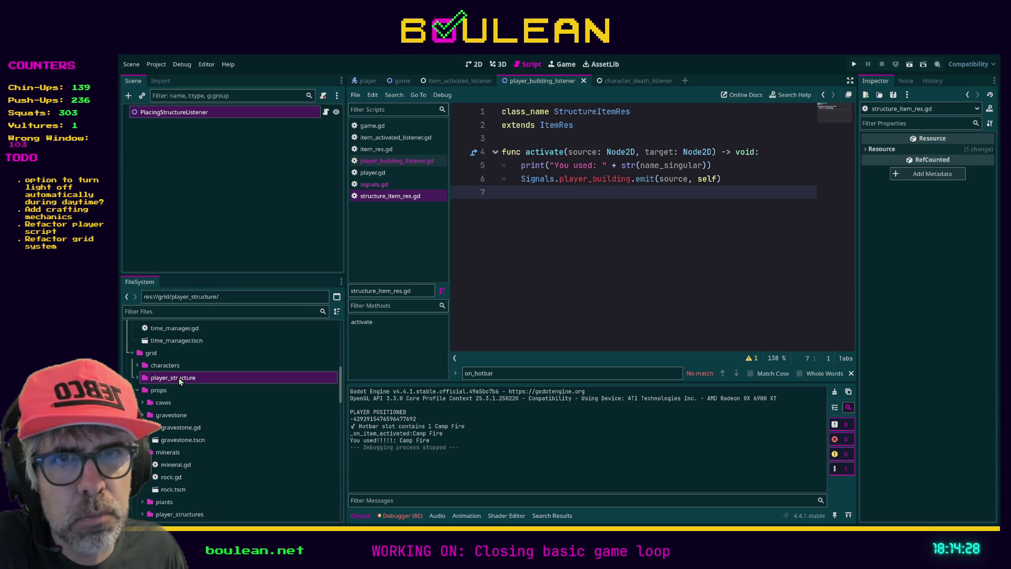
click(138, 378)
Open camp_fire_structure.tscn, rename its root node to CampFire and detach the old script.
click(185, 390)
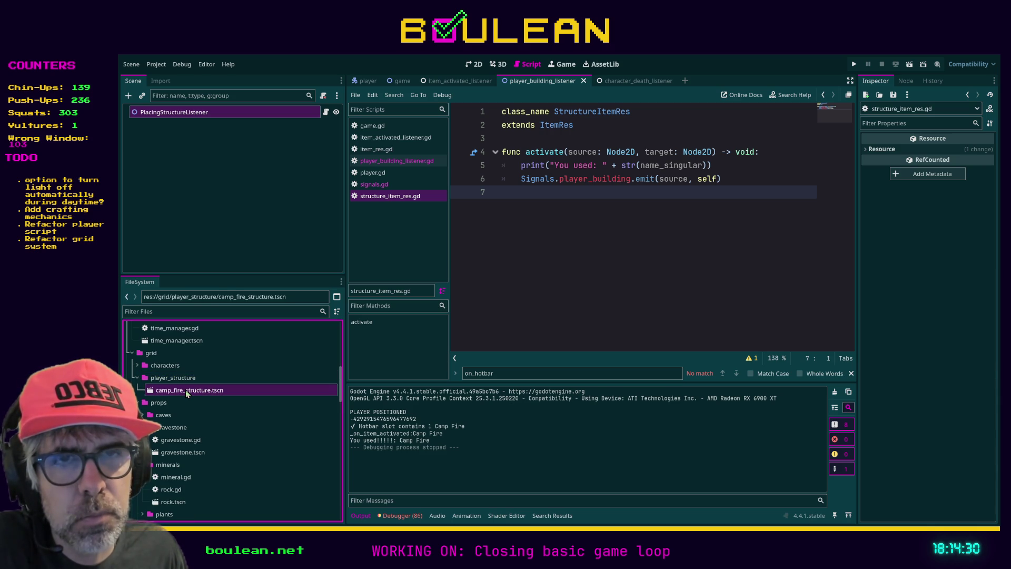
double_click(187, 392)
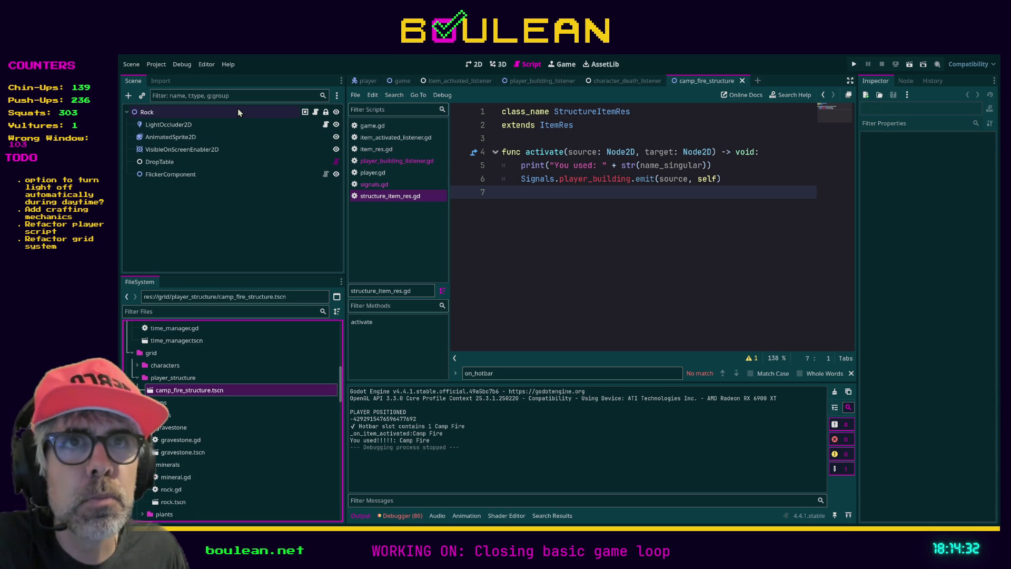
click(221, 112)
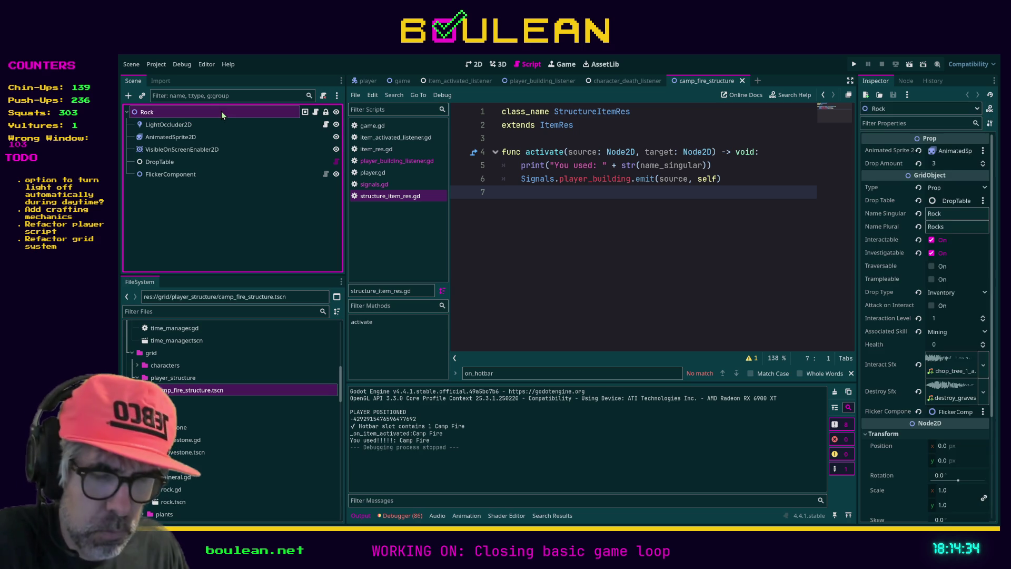
text(CampFire)
key(Return)
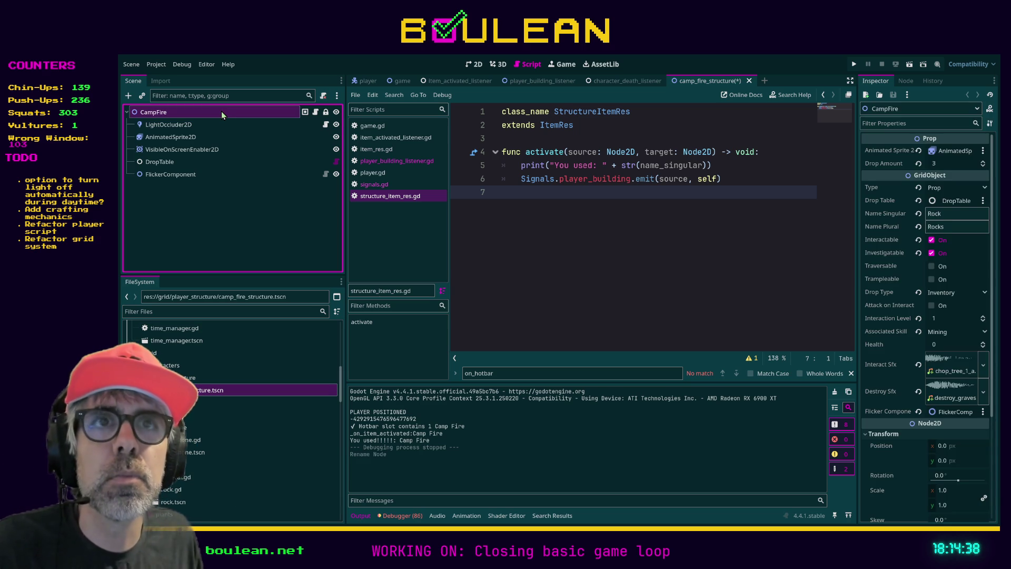
key(ctrl+shift+Delete)
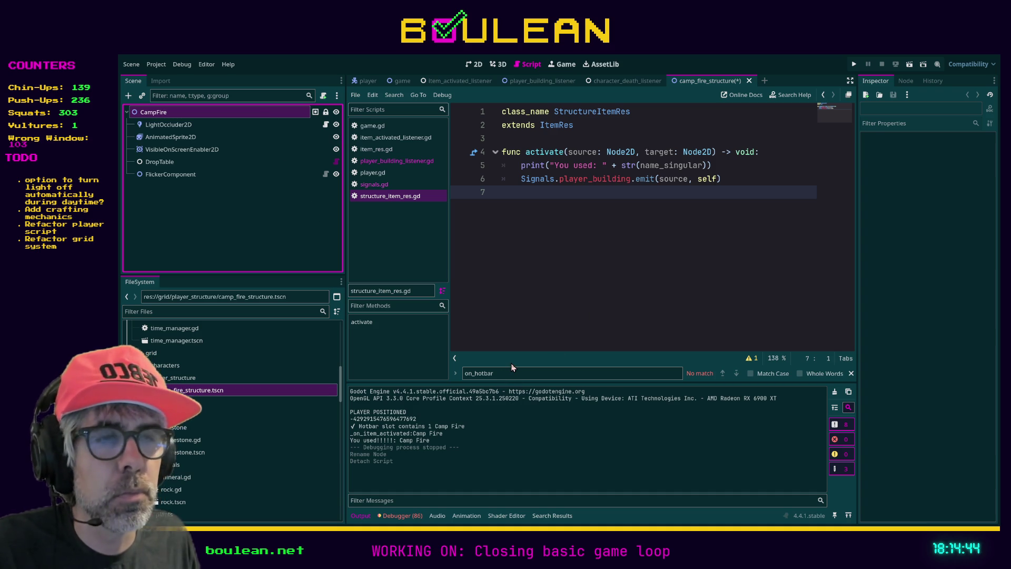
Attach a new camp_fire_structure.gd script to CampFire and clear the on_hotbar search text.
key(ctrl+shift+a)
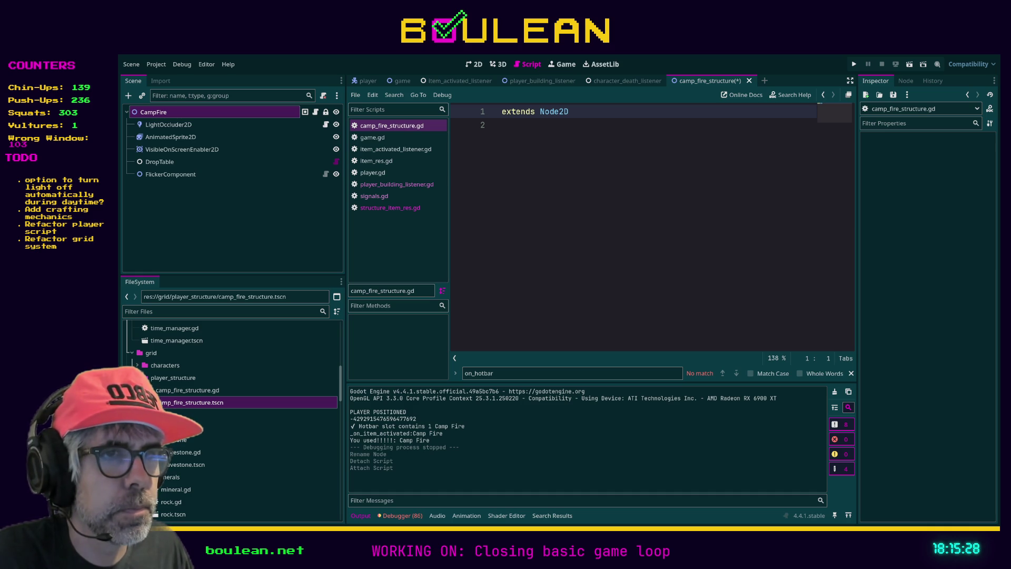
click(576, 372)
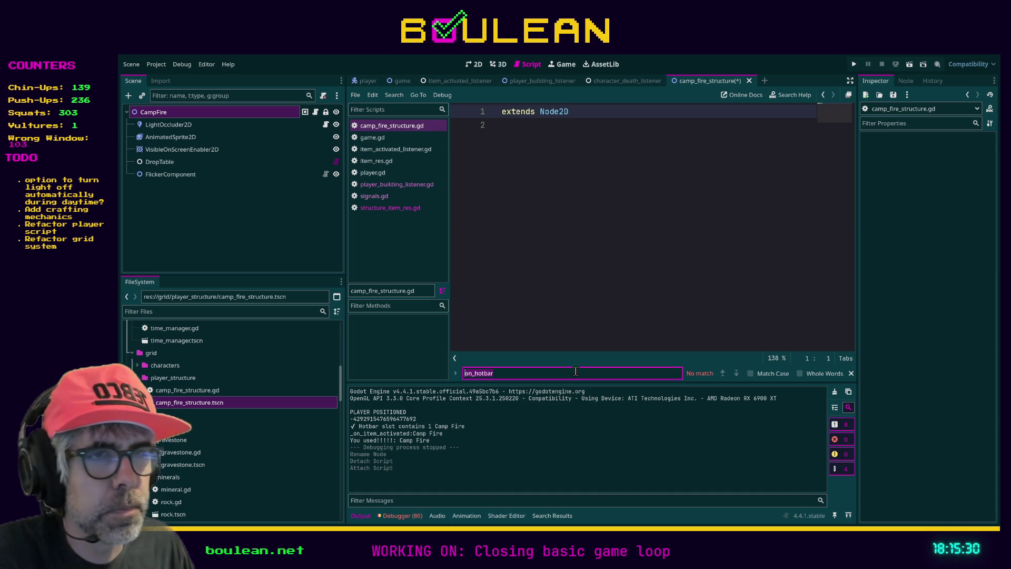
key(ctrl+a)
key(BackSpace)
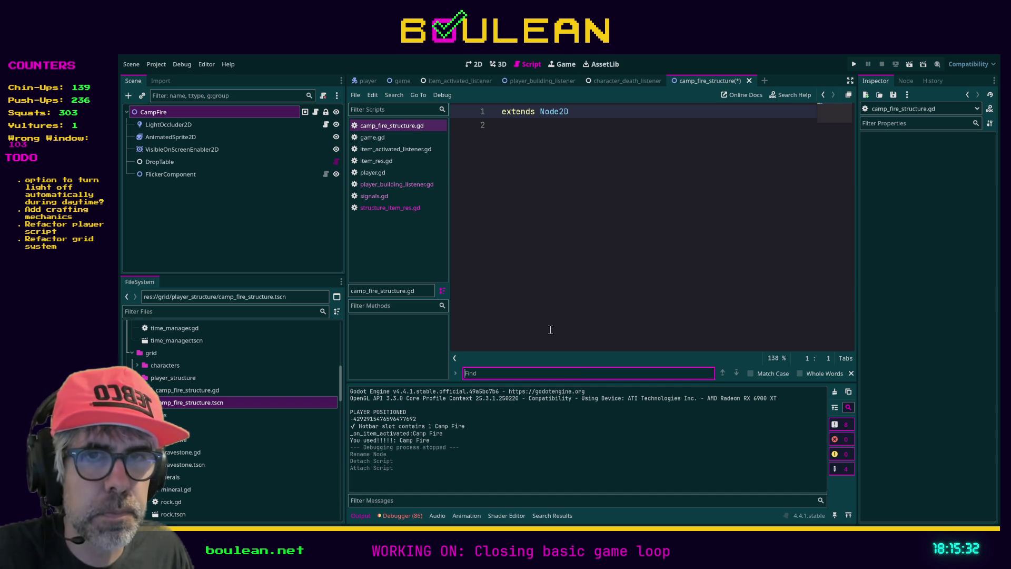
click(544, 316)
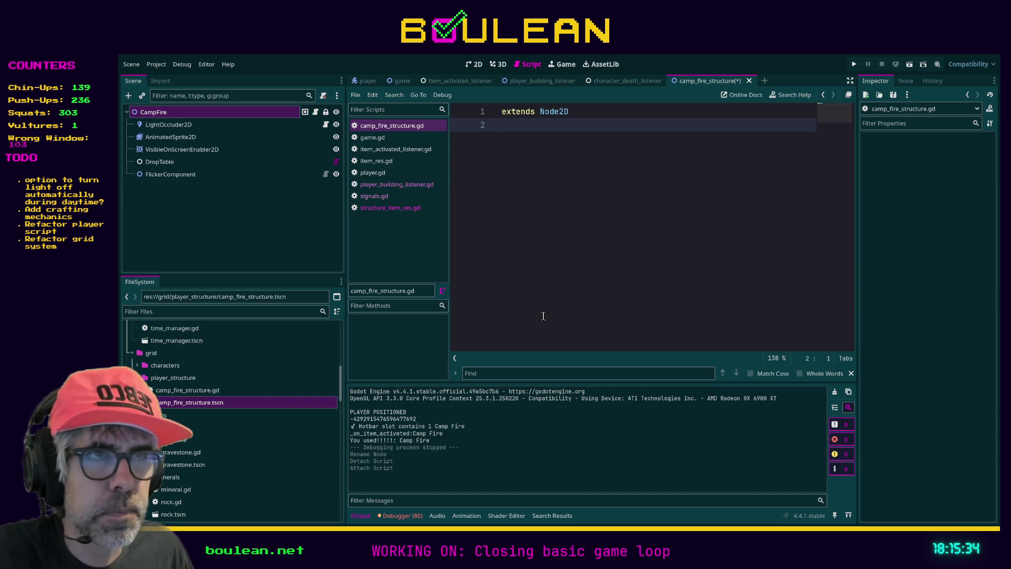
click(201, 394)
click(202, 403)
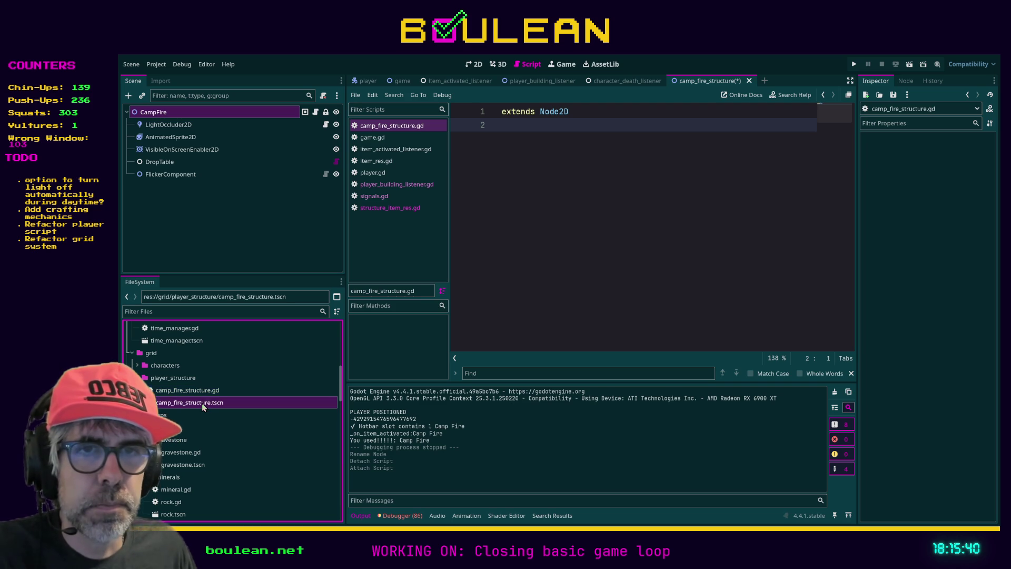
click(167, 126)
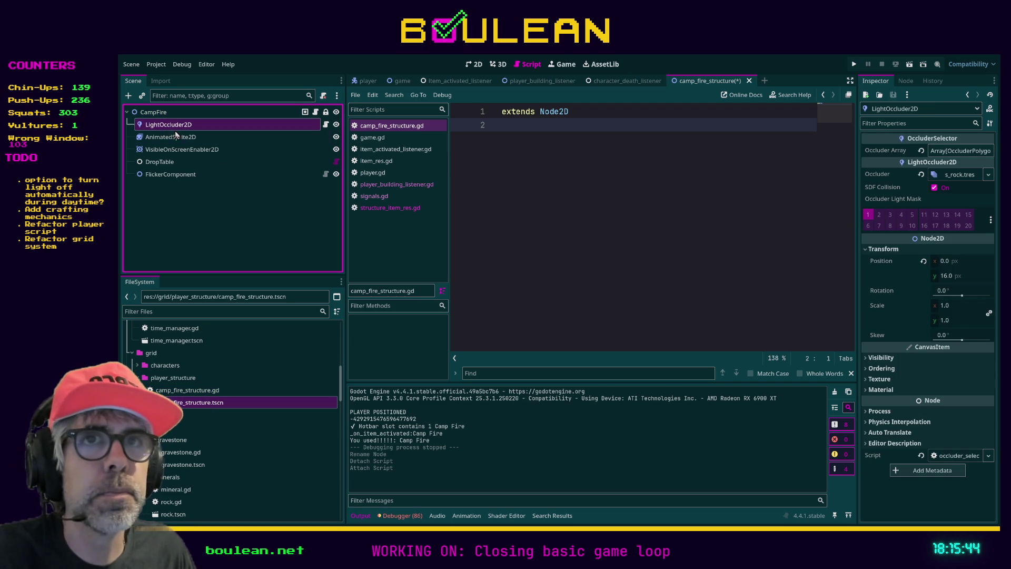
click(179, 138)
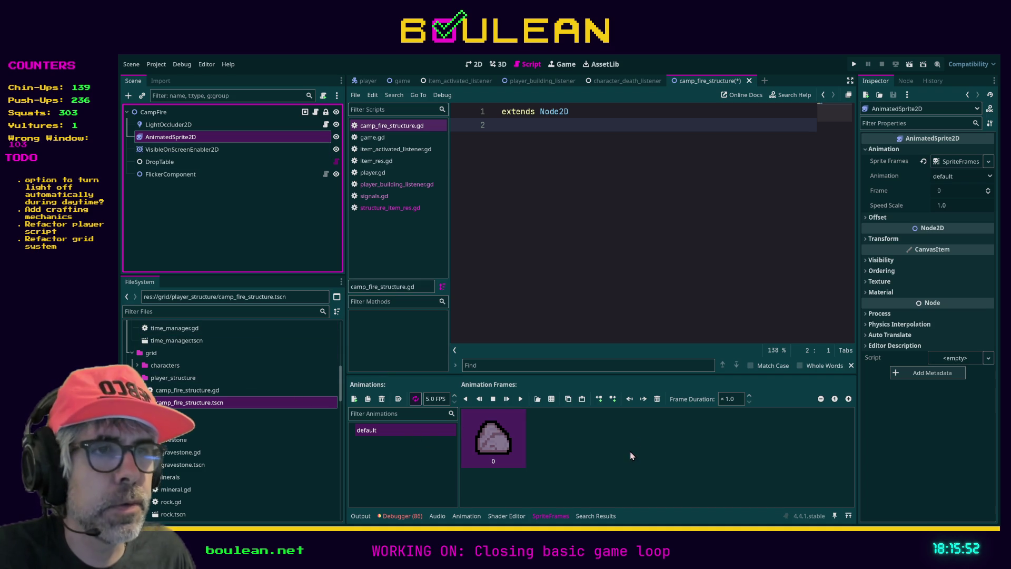
click(552, 399)
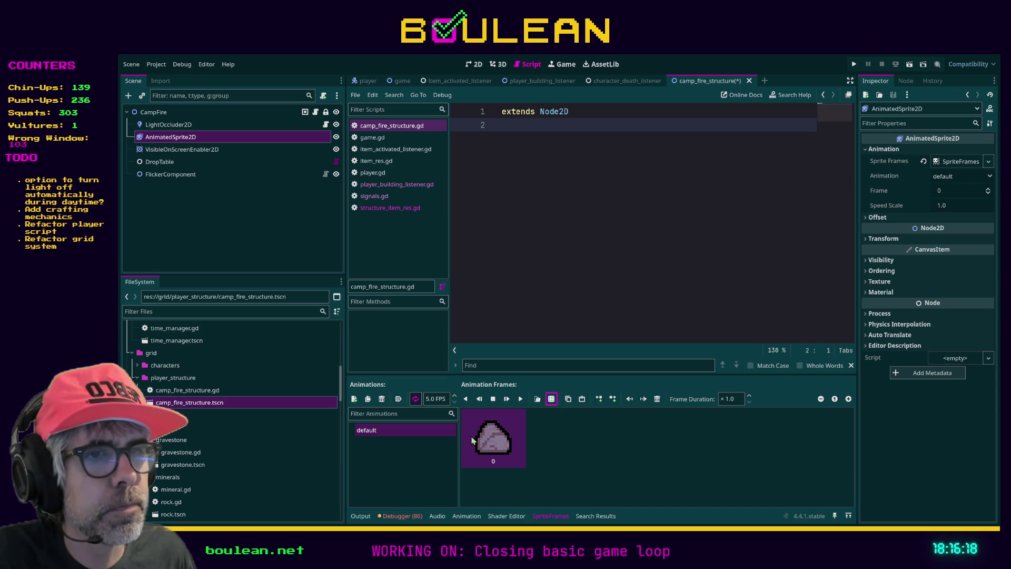
key(ctrl+v)
Delete the rock frame from the default animation and check the three remaining fire frames.
click(489, 446)
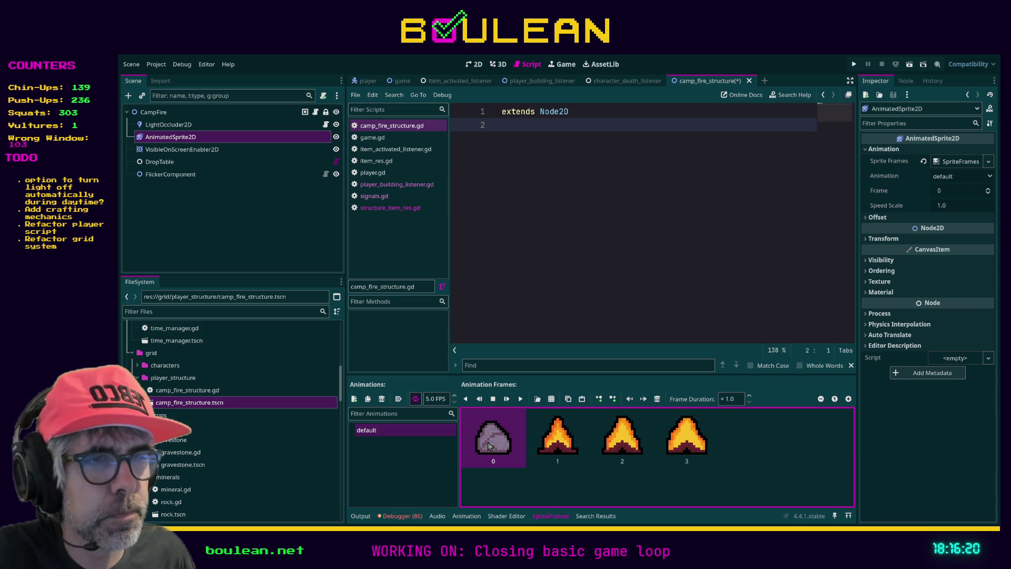
click(658, 399)
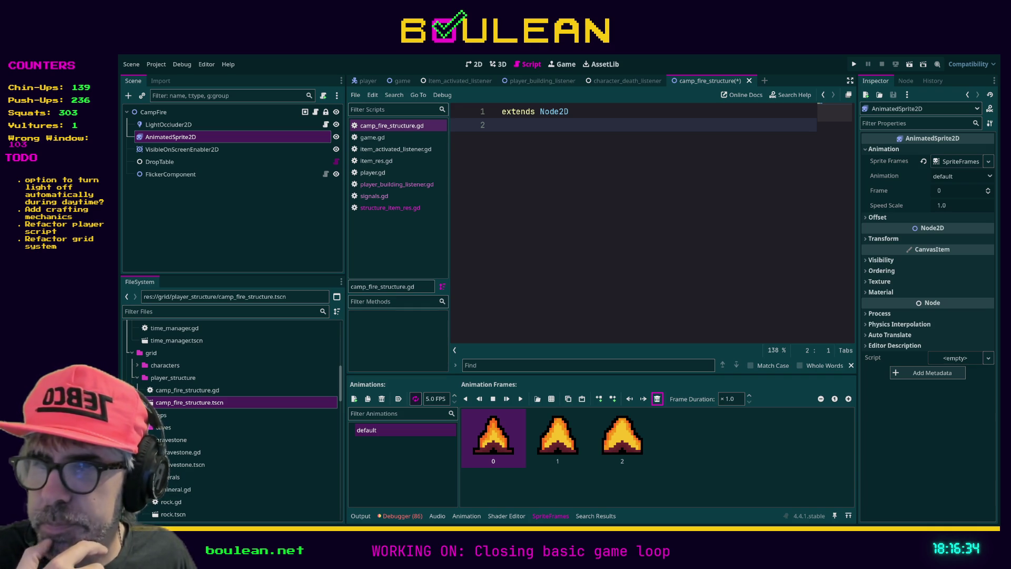
click(558, 437)
click(621, 445)
click(569, 445)
click(503, 445)
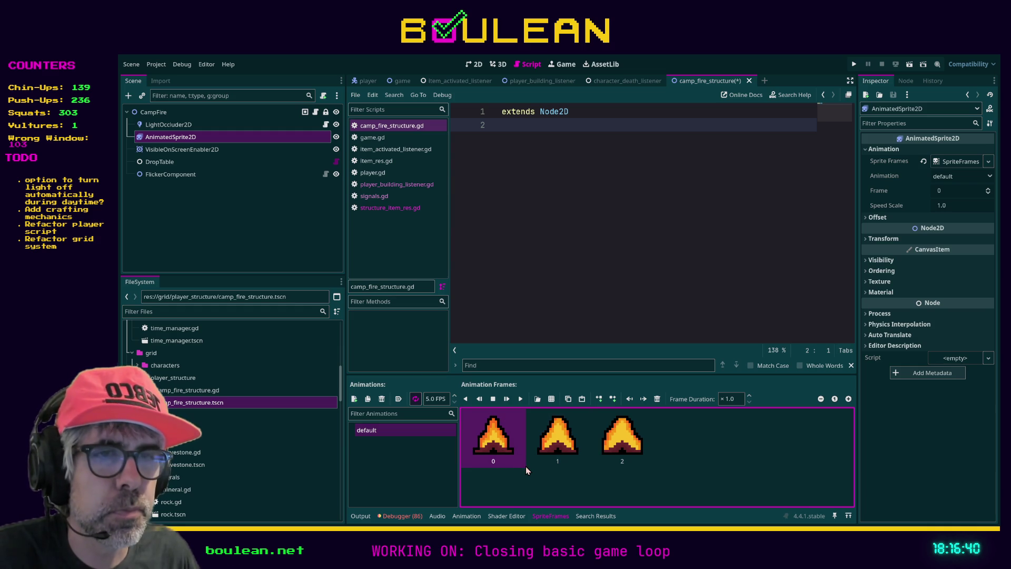
click(406, 431)
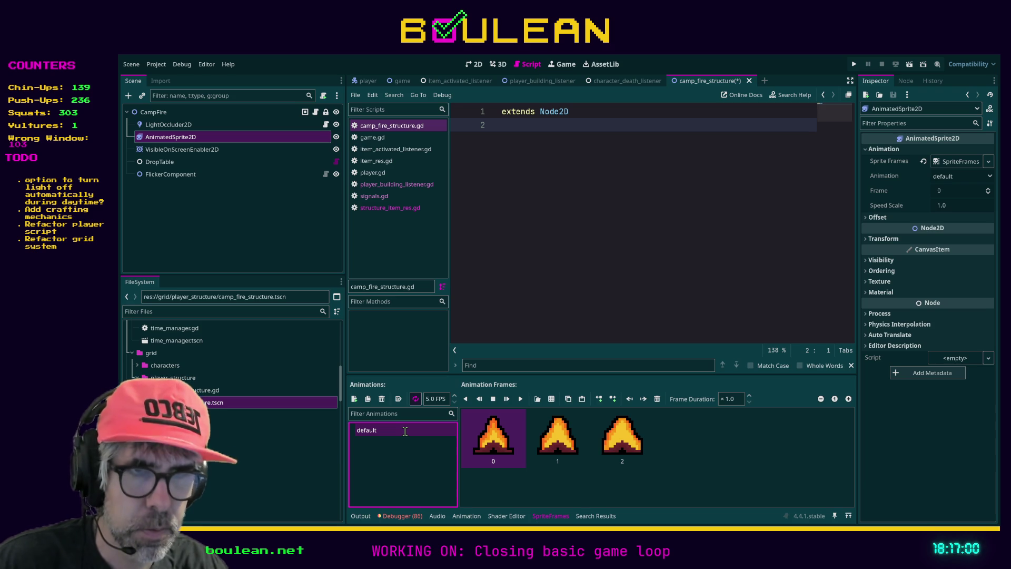
Rename the animation to 'lit', frame the campfire in the 2D view and hide AnimatedSprite2D.
text(lit)
key(Return)
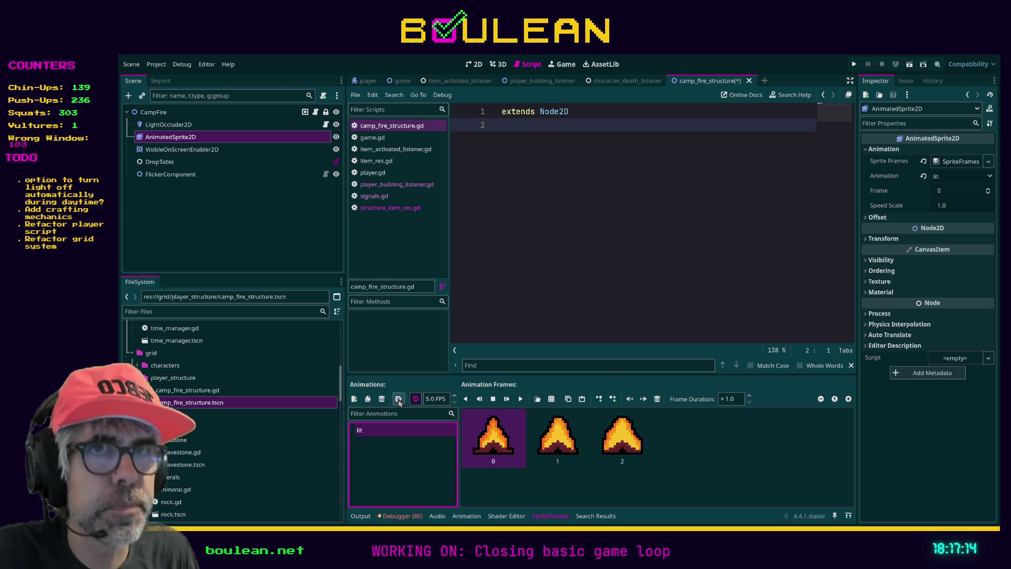
click(474, 64)
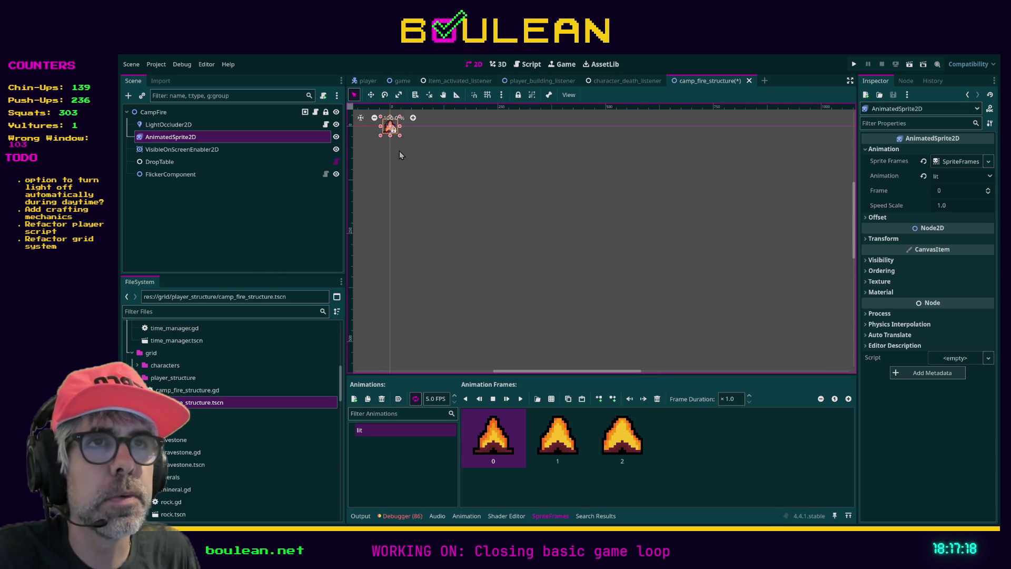
key(f)
scroll(503, 264, up, 3)
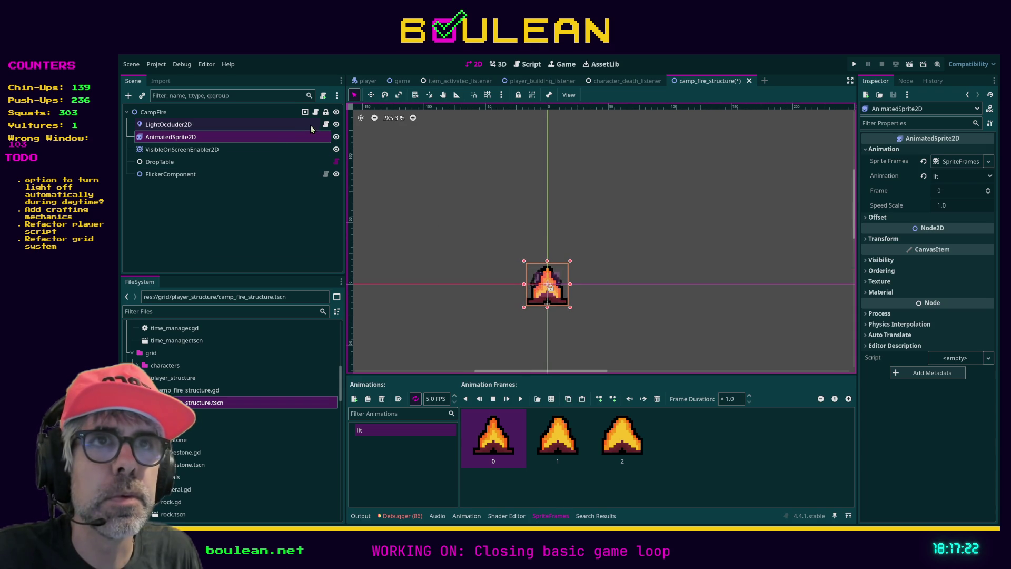
click(336, 125)
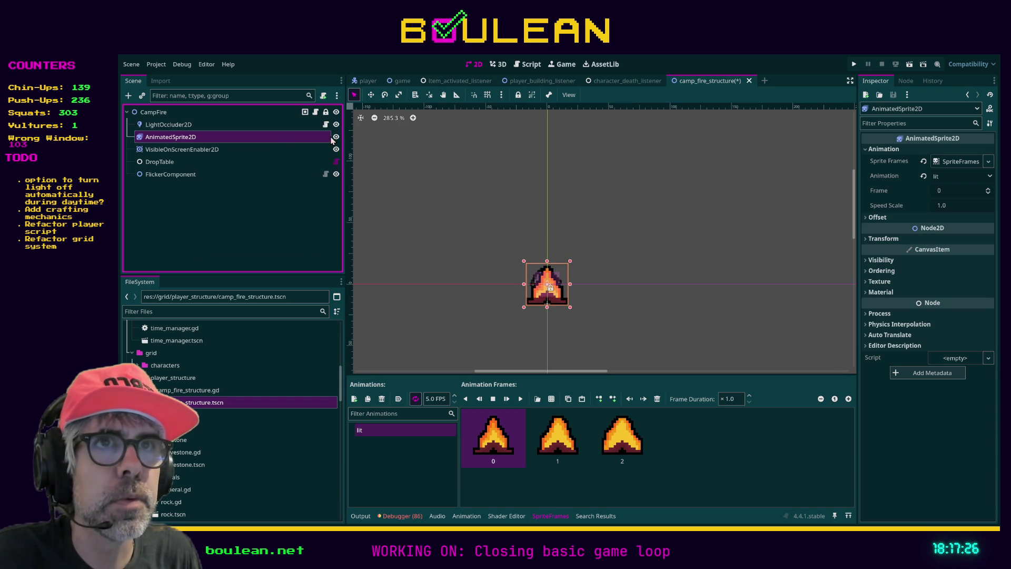
click(336, 137)
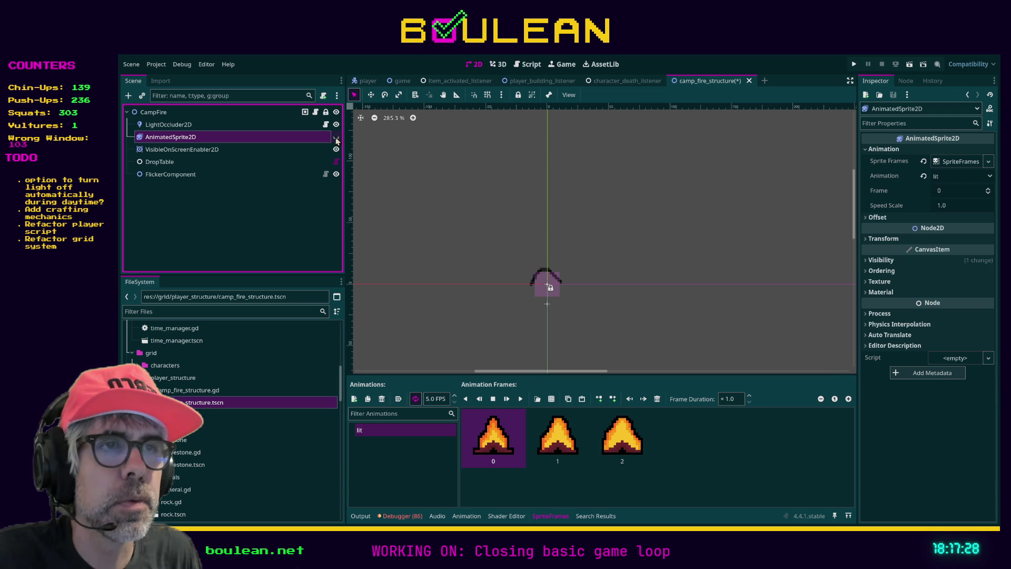
Unhide the fire sprite, paste a PointLight2D under CampFire and delete the LightOccluder2D.
click(336, 138)
click(295, 124)
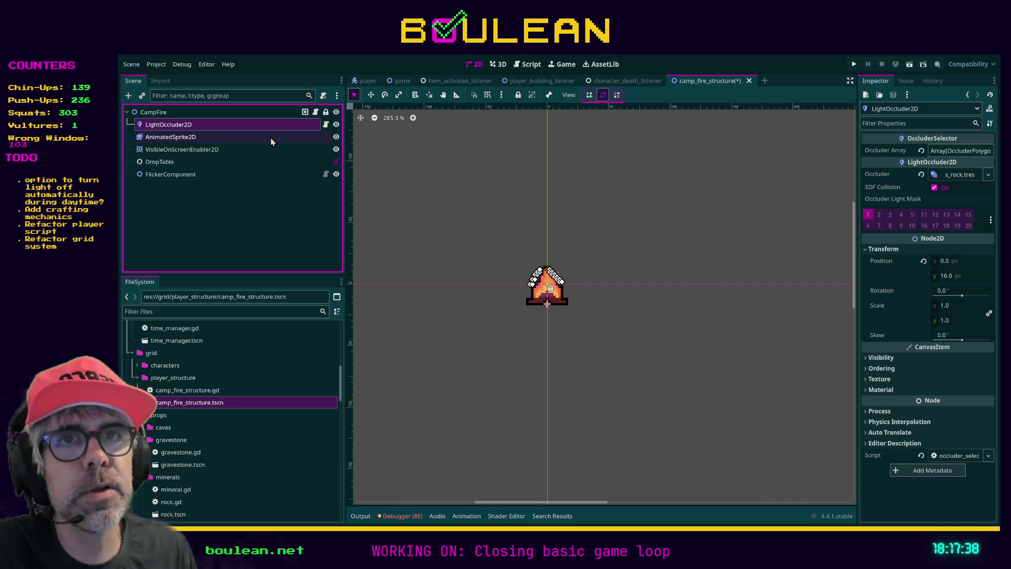
click(194, 113)
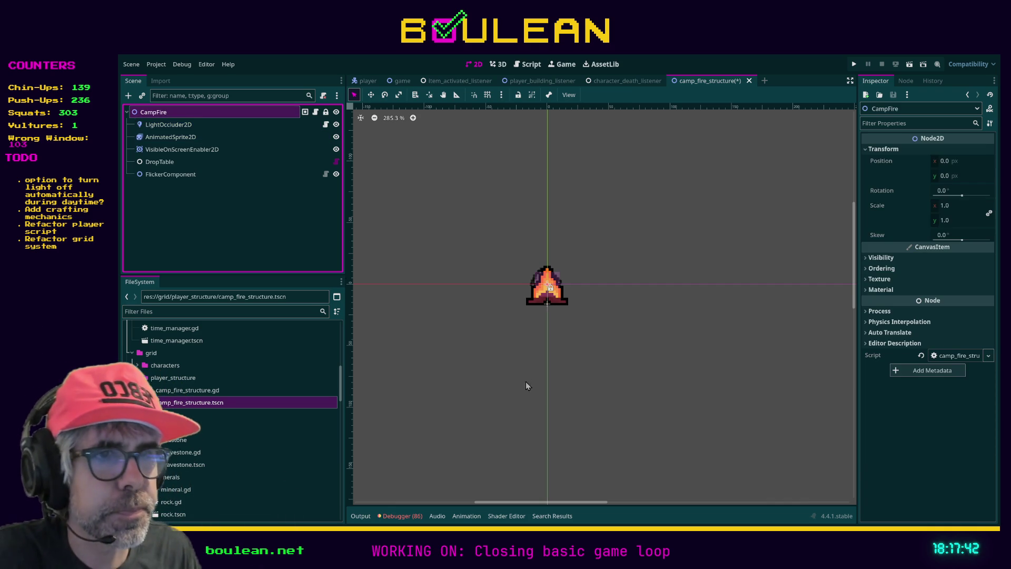
key(ctrl+v)
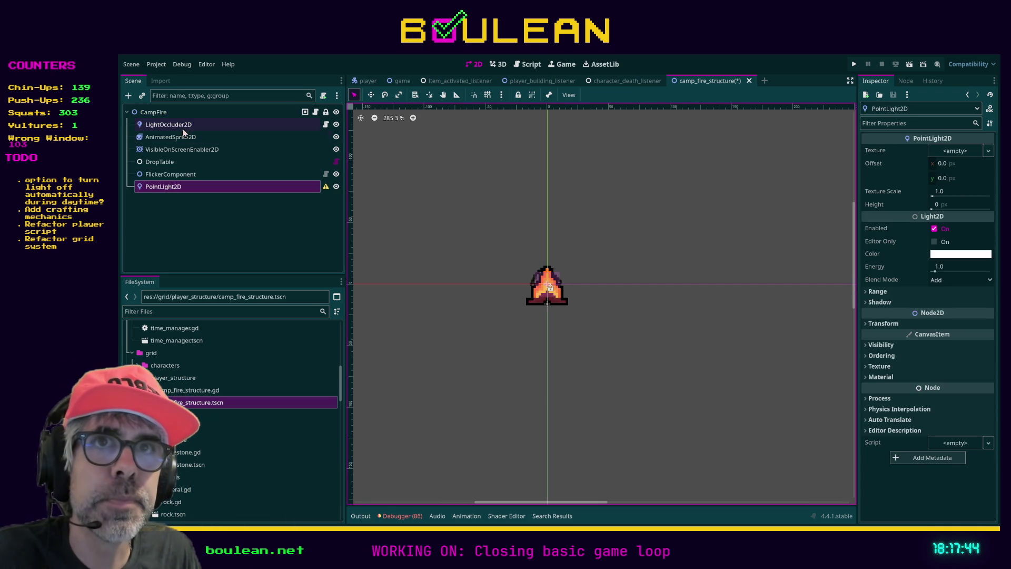
click(168, 124)
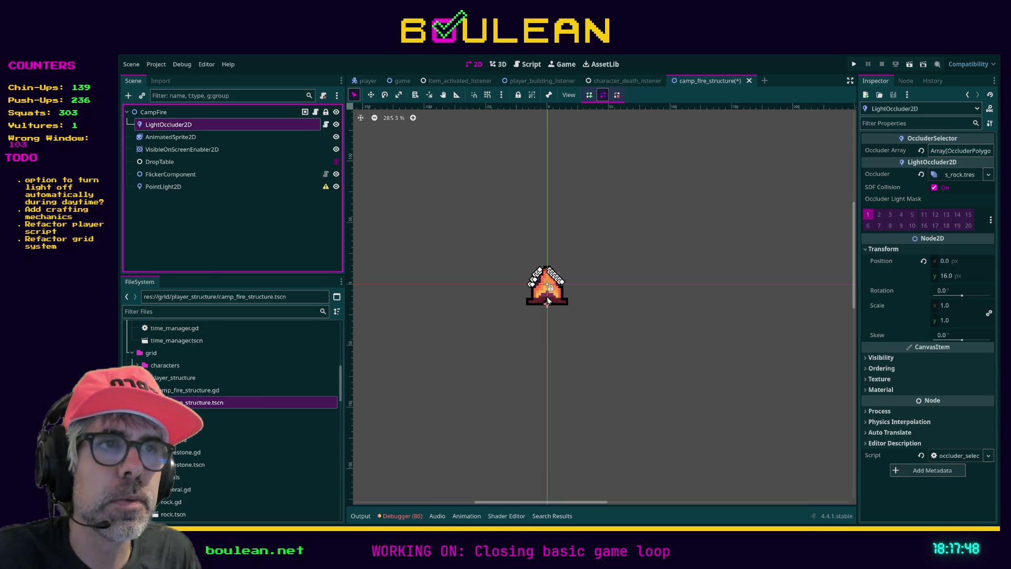
key(Delete)
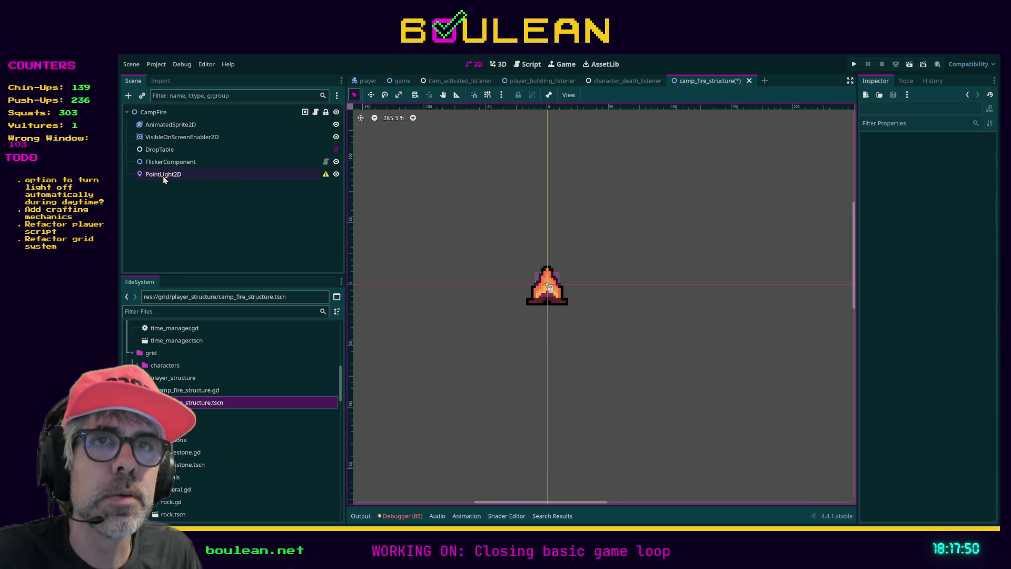
click(163, 177)
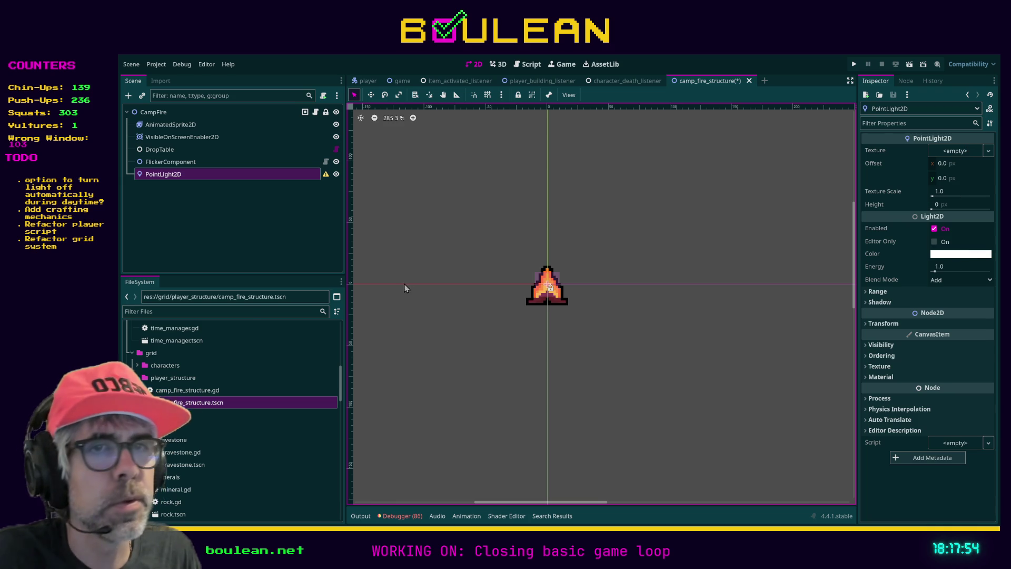
click(258, 311)
Assign dithered_drop_light_texture_64x64.png as the PointLight2D texture and save the campfire scene.
text(dither)
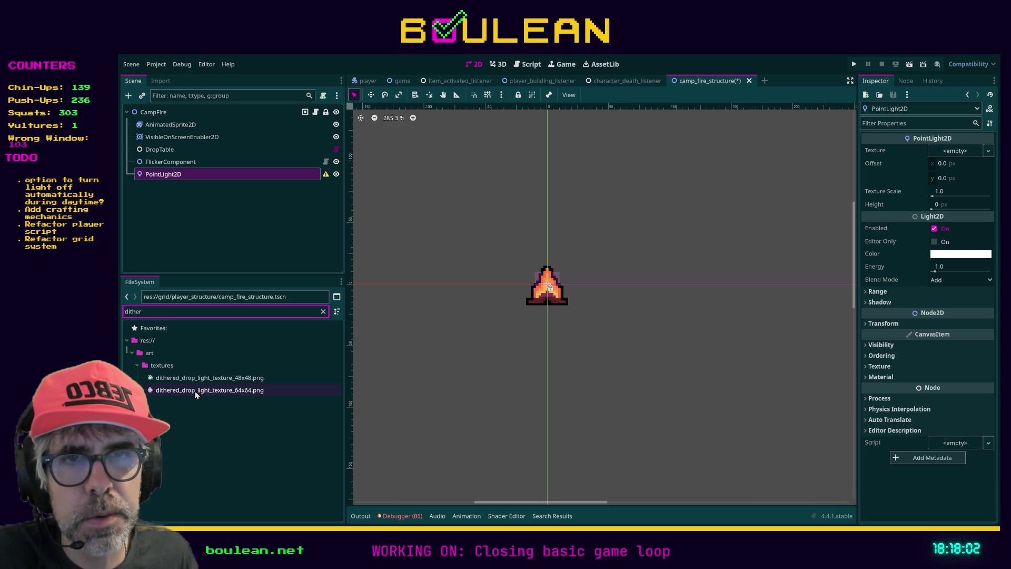
drag(178, 390, 184, 394)
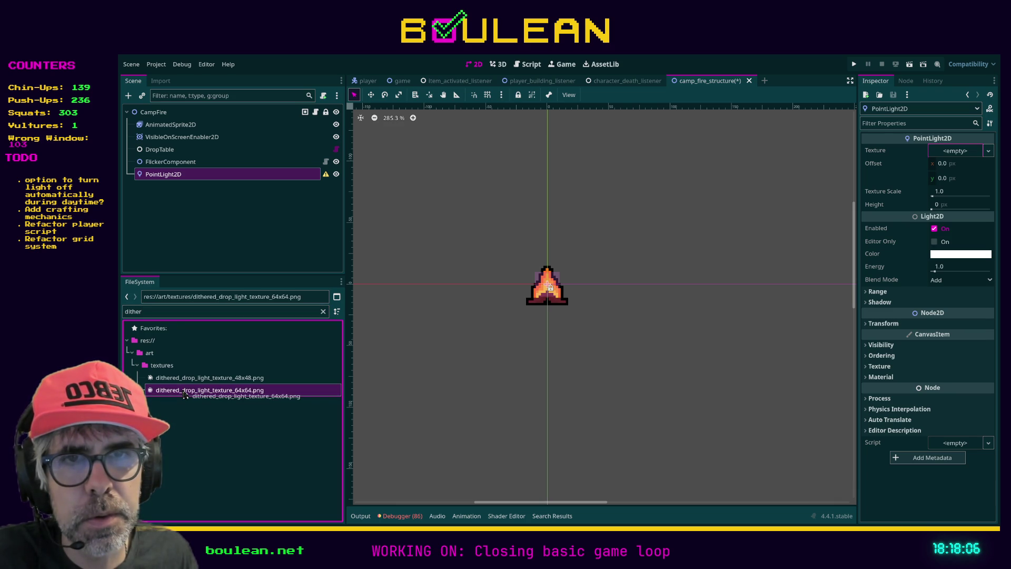
mouse_move(184, 394)
mouse_down()
mouse_move(719, 291)
mouse_move(943, 221)
mouse_move(950, 153)
mouse_up()
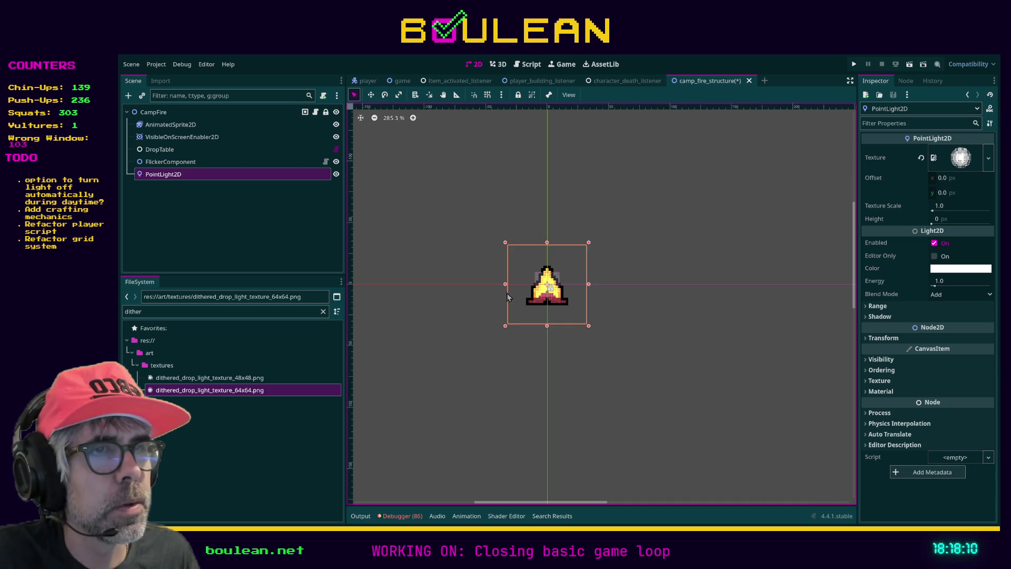
click(463, 329)
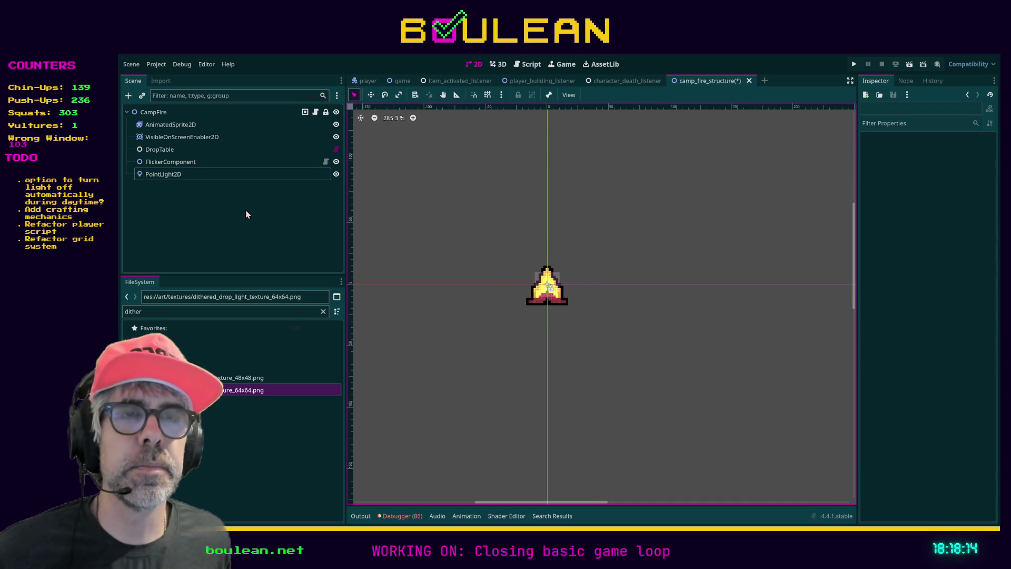
key(ctrl+s)
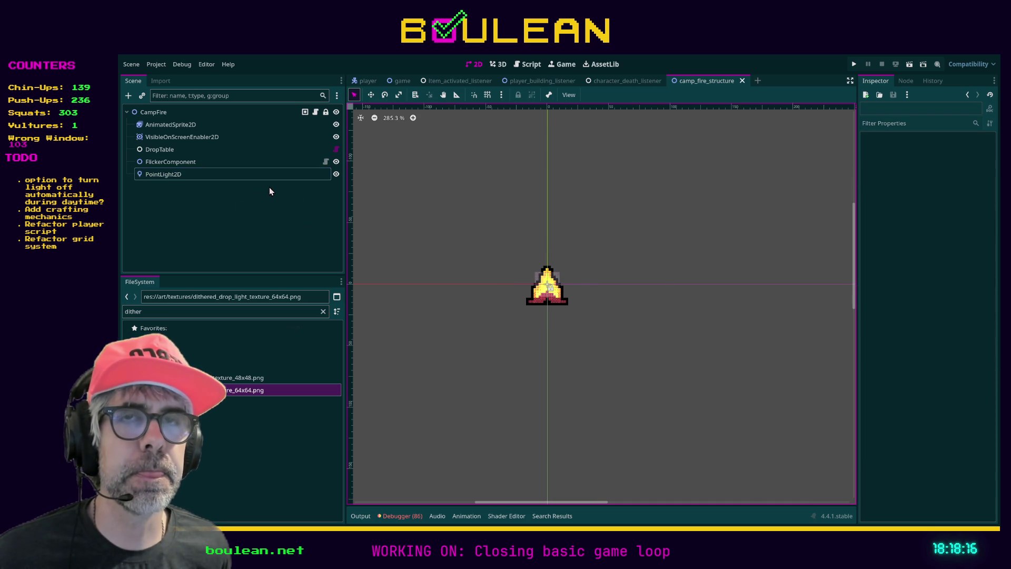
click(218, 174)
click(203, 164)
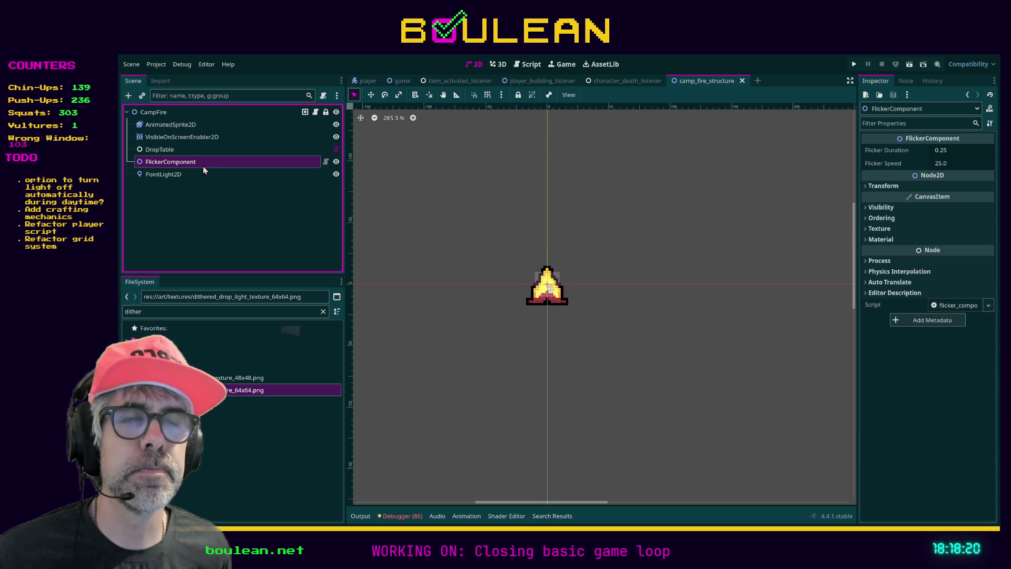
click(180, 153)
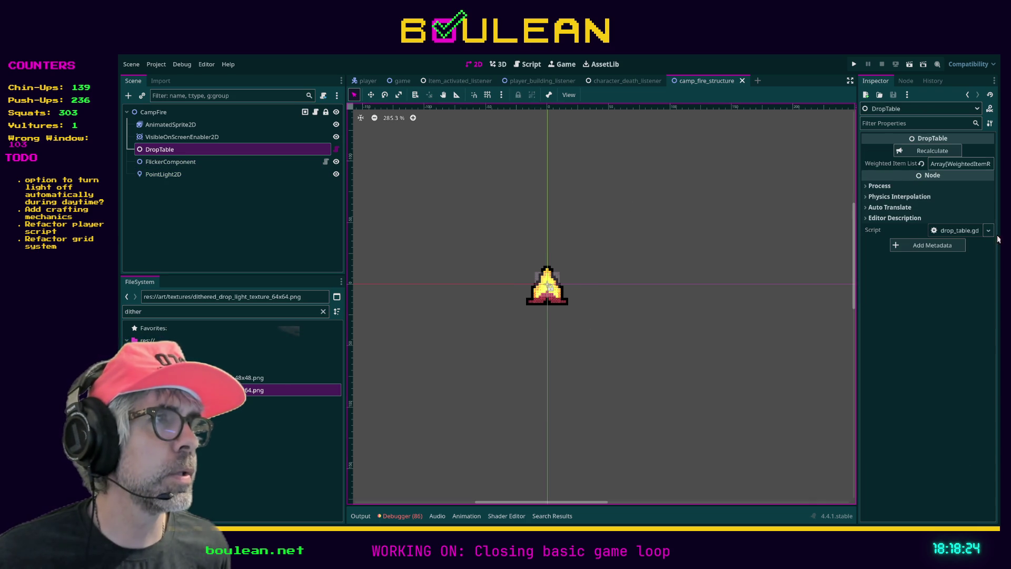
click(967, 231)
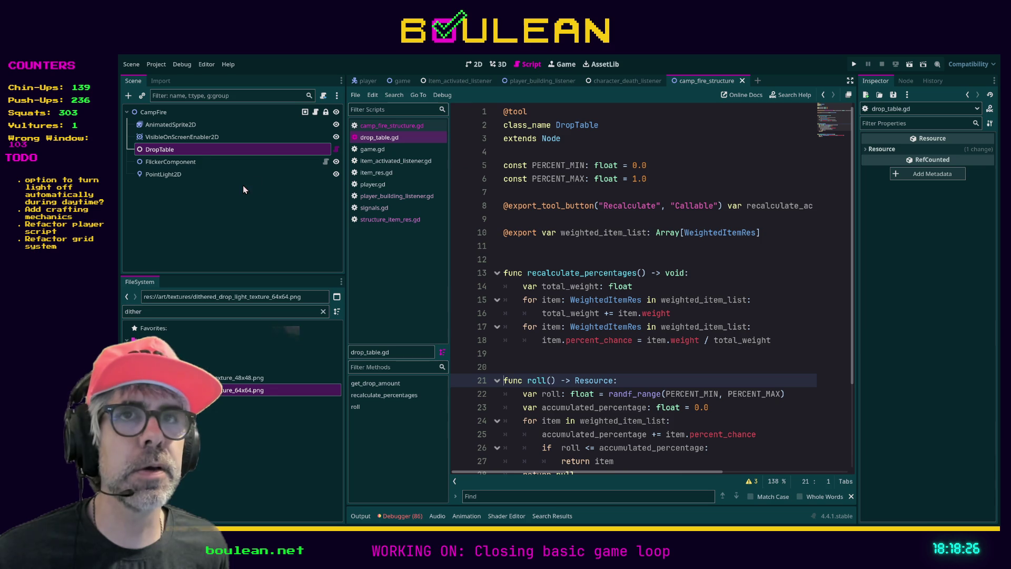
click(168, 151)
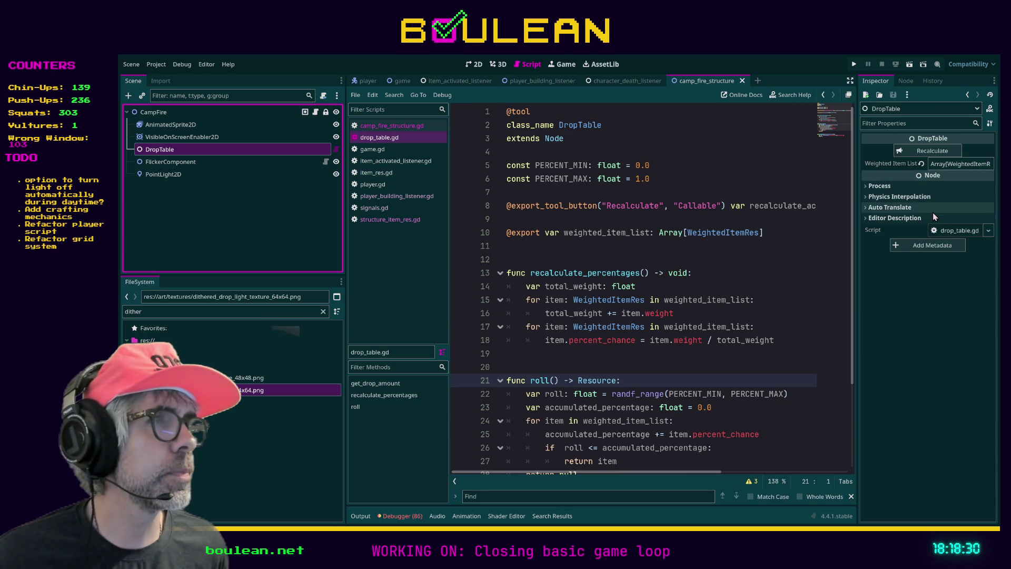
click(475, 66)
click(174, 163)
click(163, 151)
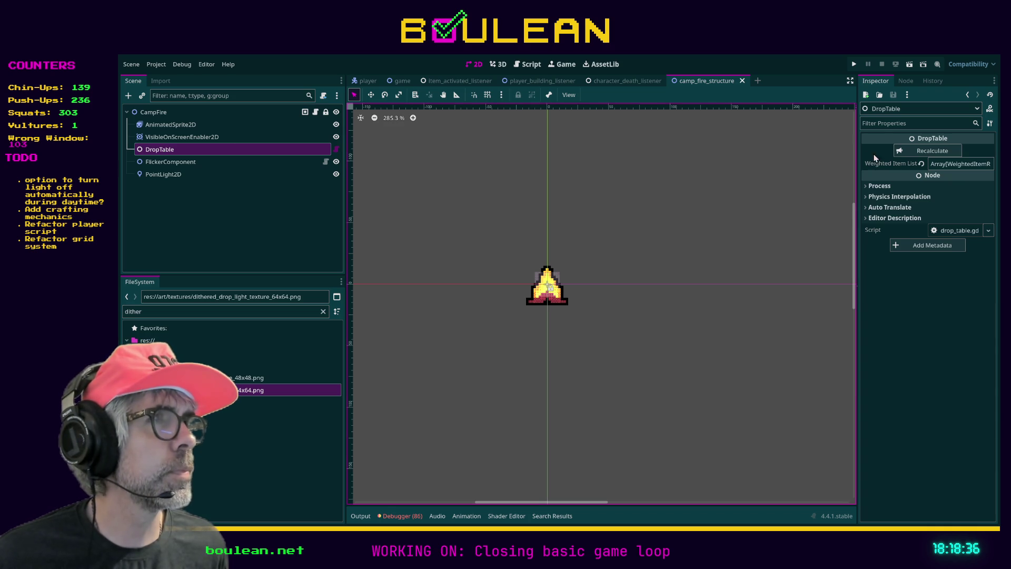
click(951, 165)
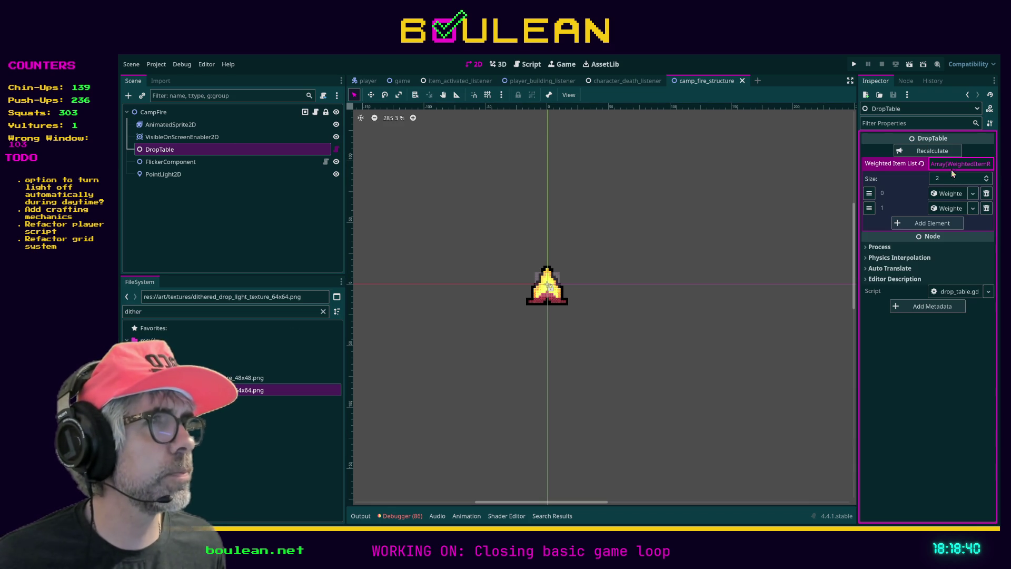
click(953, 193)
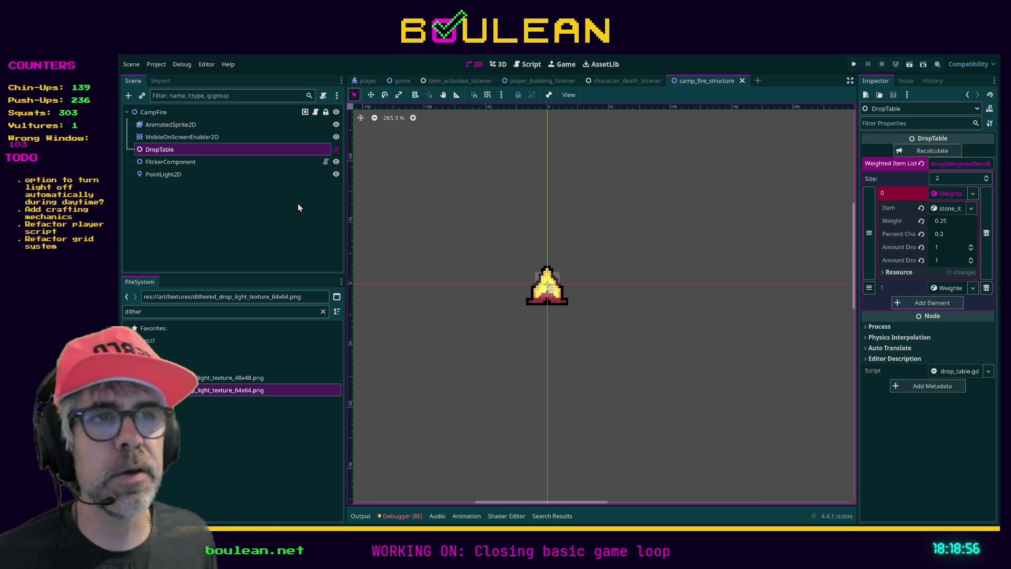
click(274, 220)
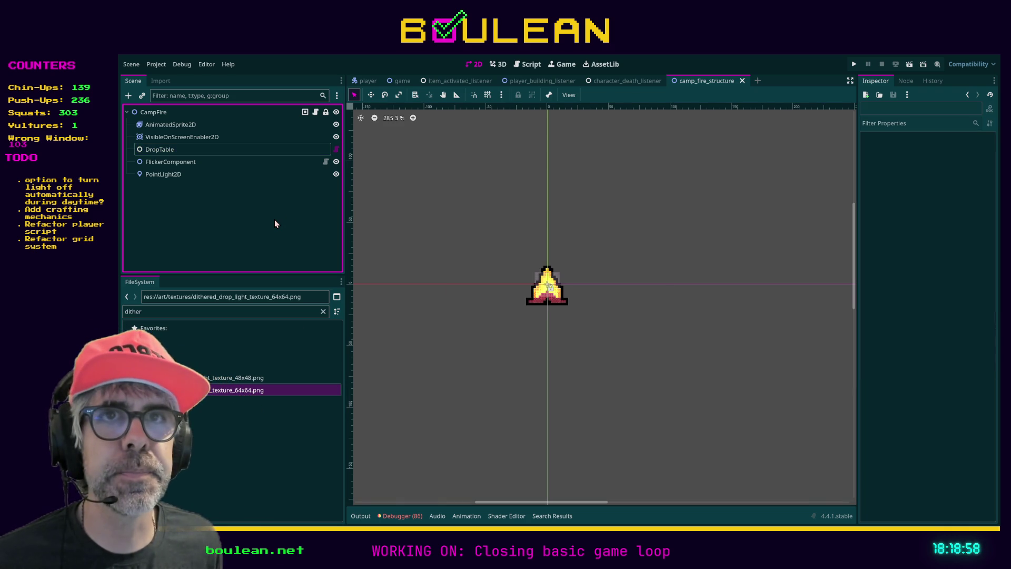
click(204, 138)
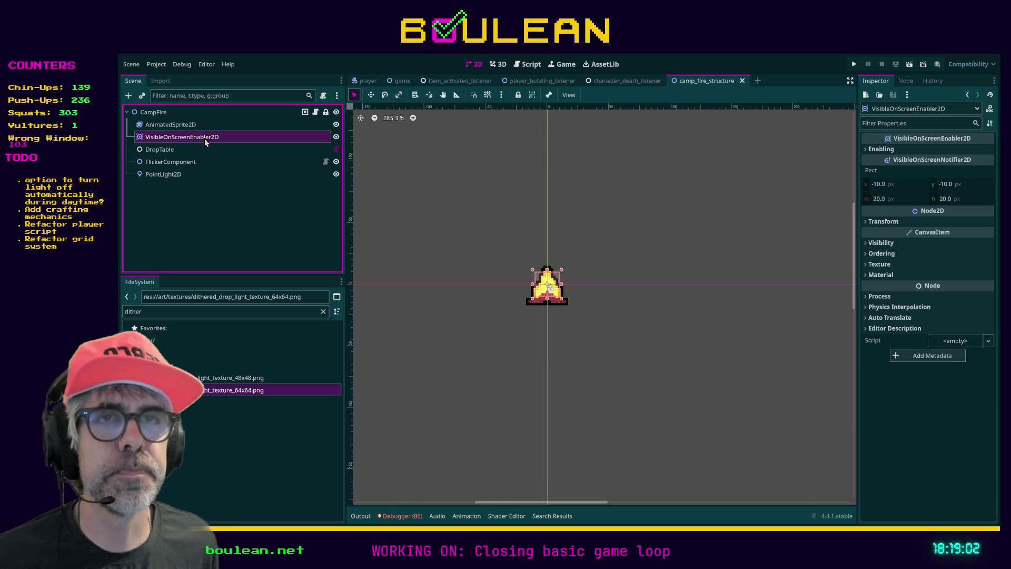
Delete VisibleOnScreenEnabler2D, save the scene, compare the 48x48 and 64x64 dithered textures, then run the game.
key(Delete)
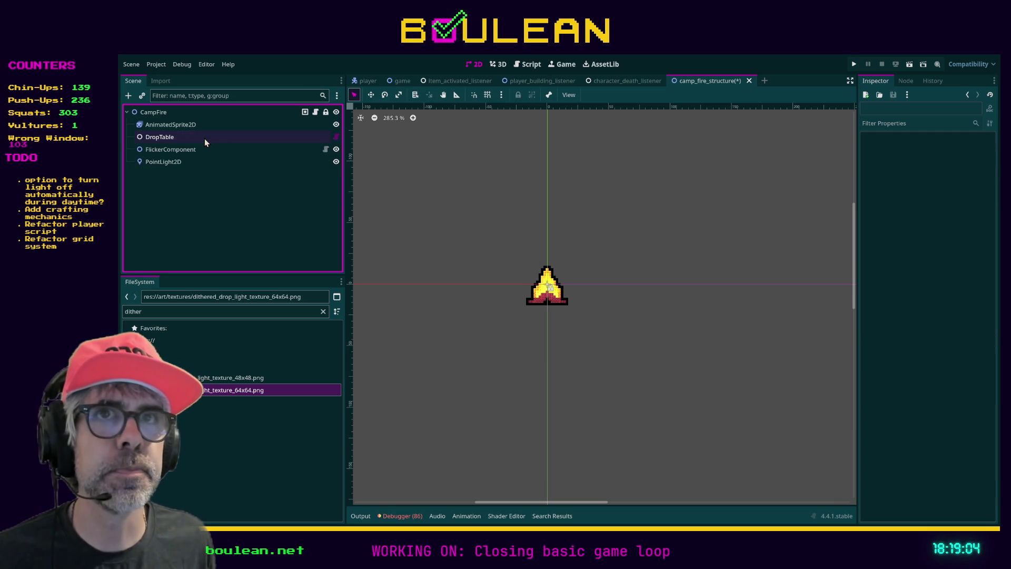
key(ctrl+s)
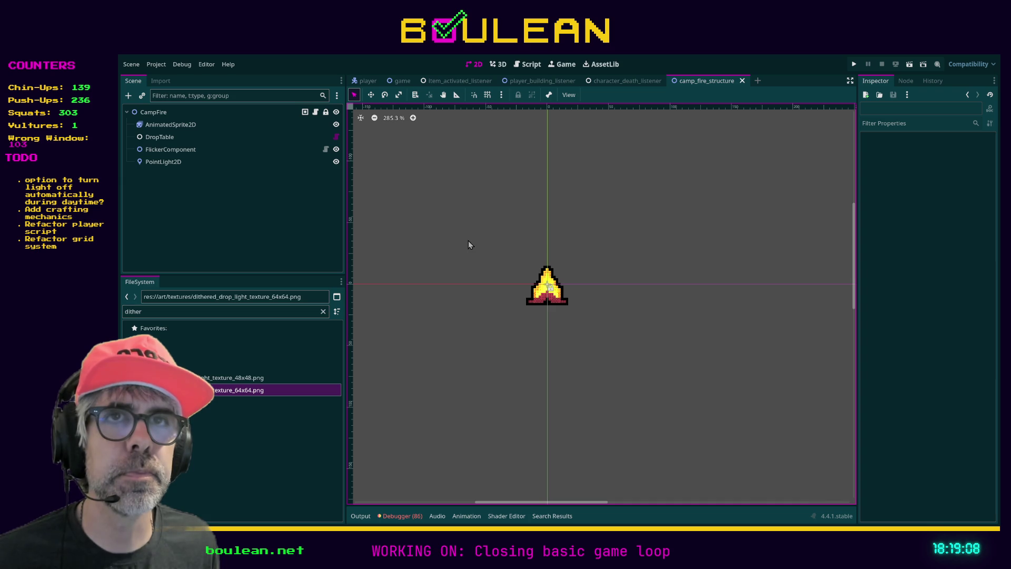
click(153, 113)
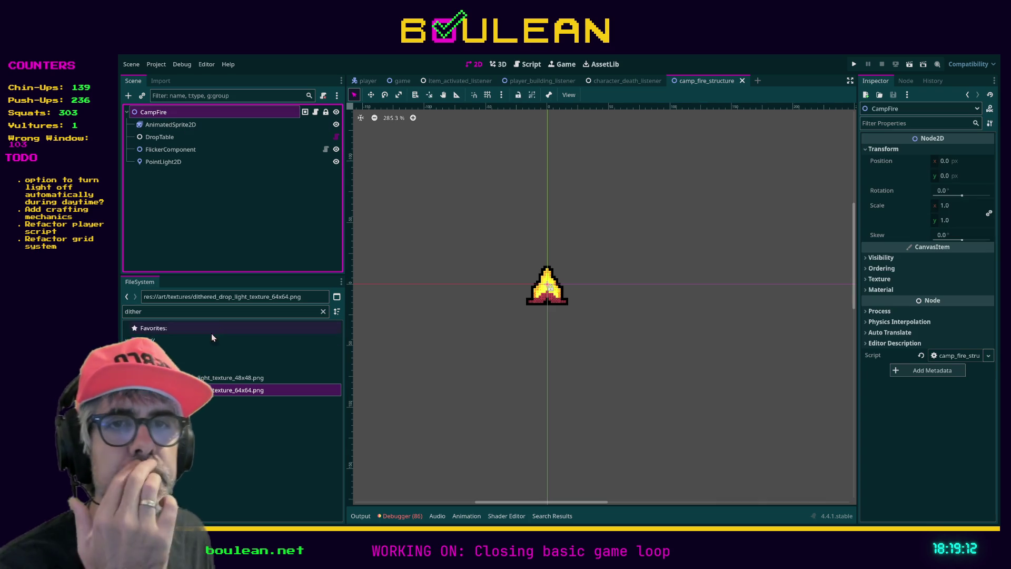
click(200, 377)
click(200, 390)
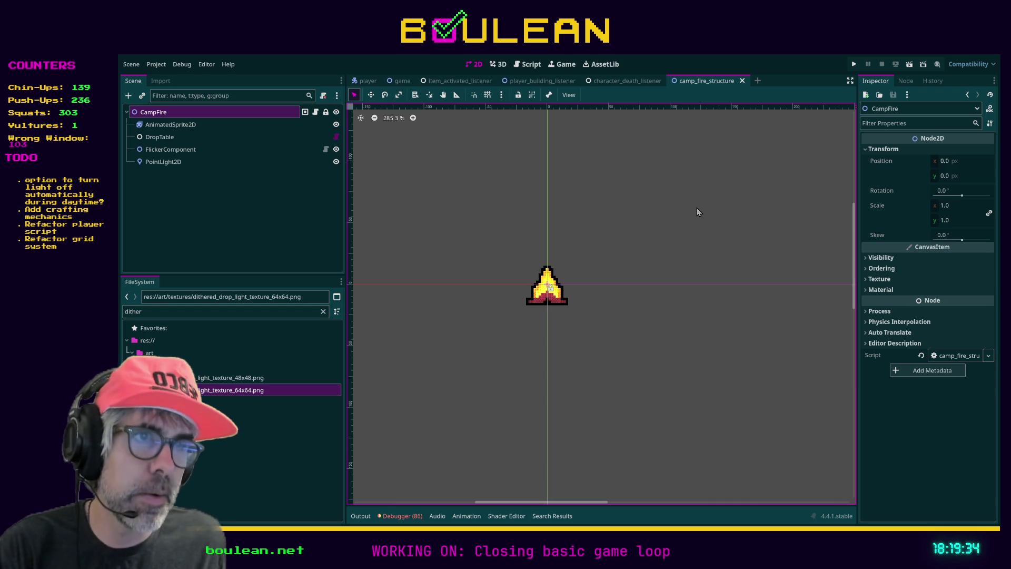
key(F5)
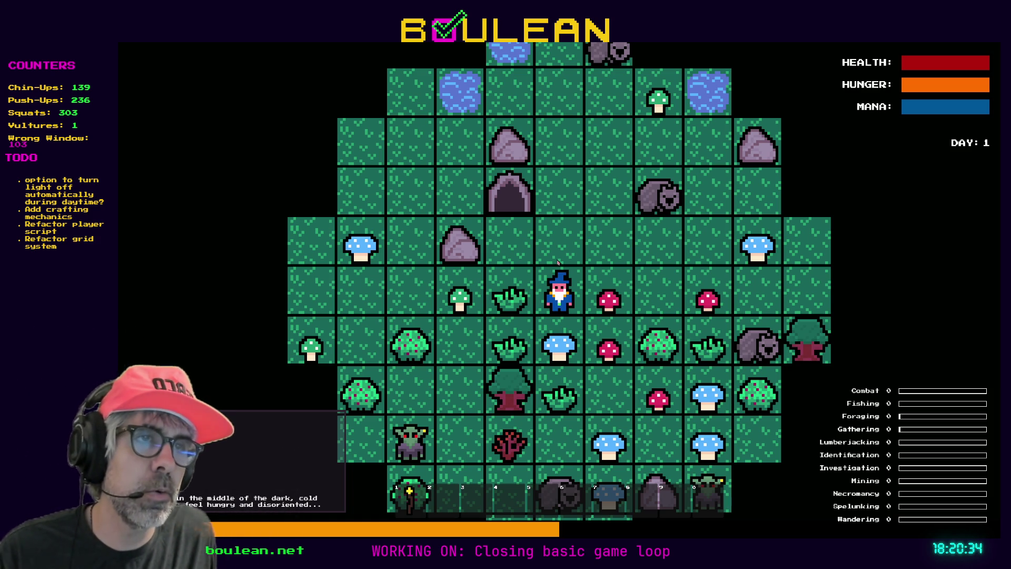
Stop the running Boulean game with F8 to return to the editor.
key(F8)
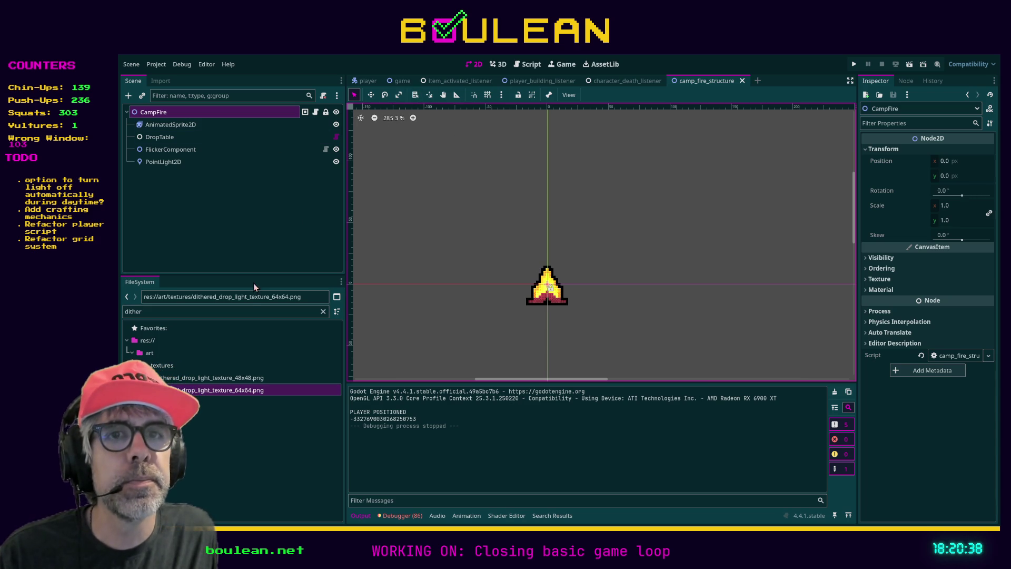
Filter the FileSystem for 'ui' and browse the matching results in the game folder.
click(243, 312)
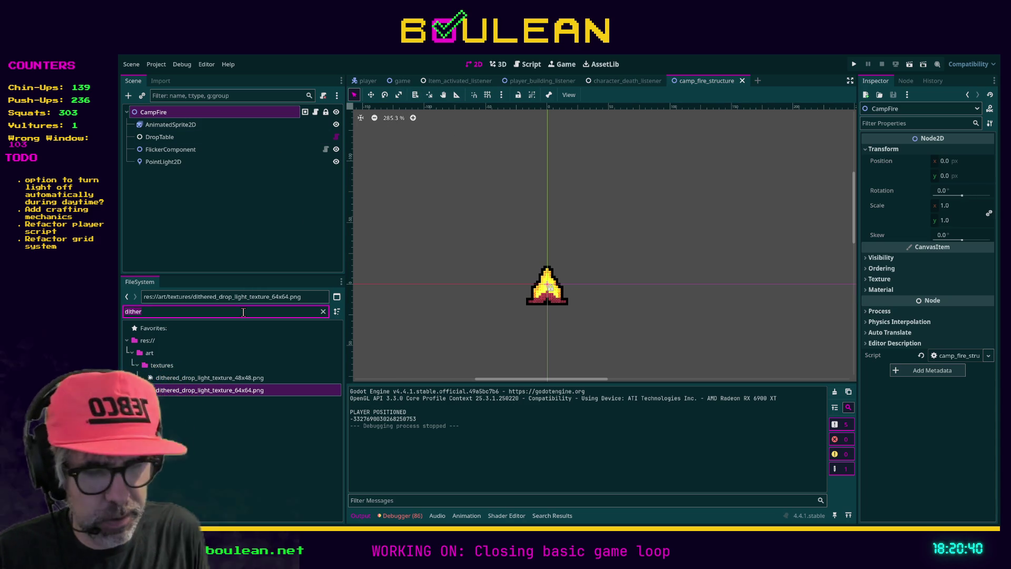
text(ui)
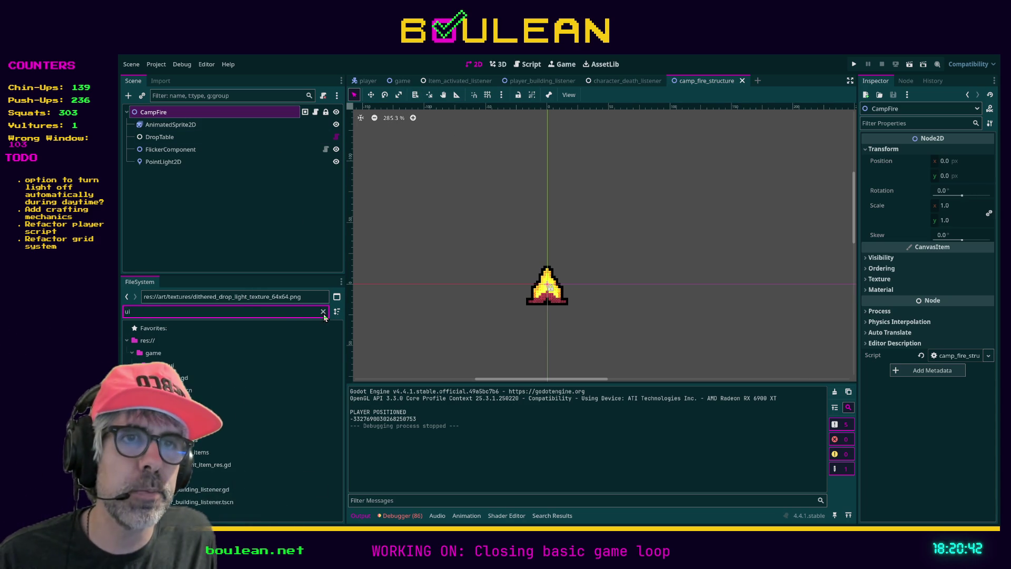
click(323, 312)
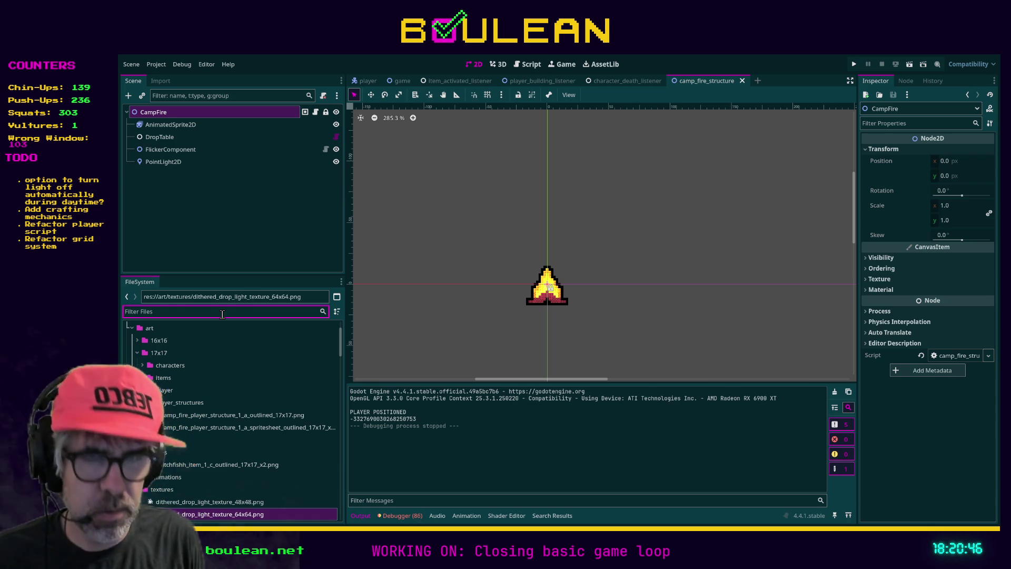
text(ui)
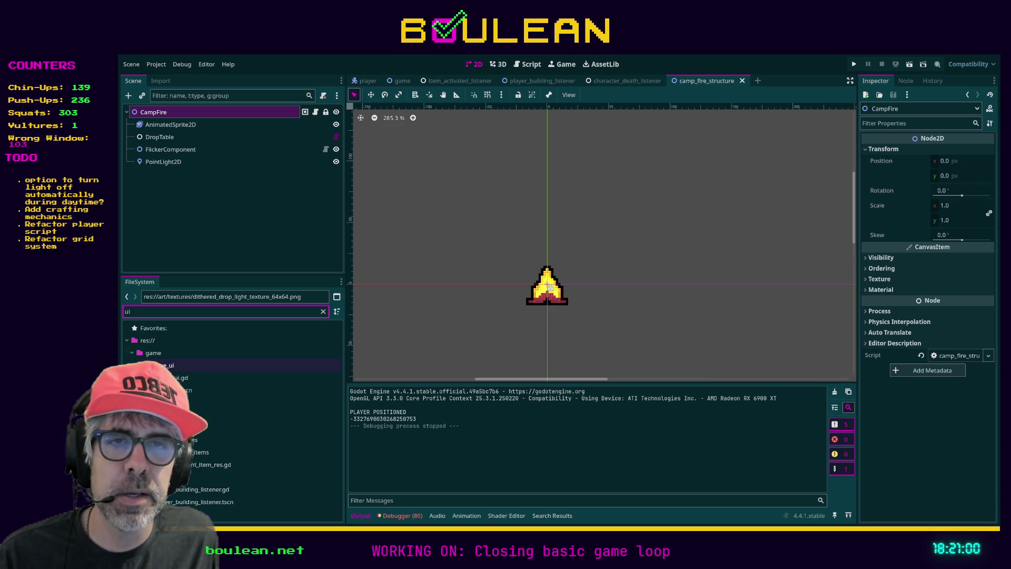
click(221, 377)
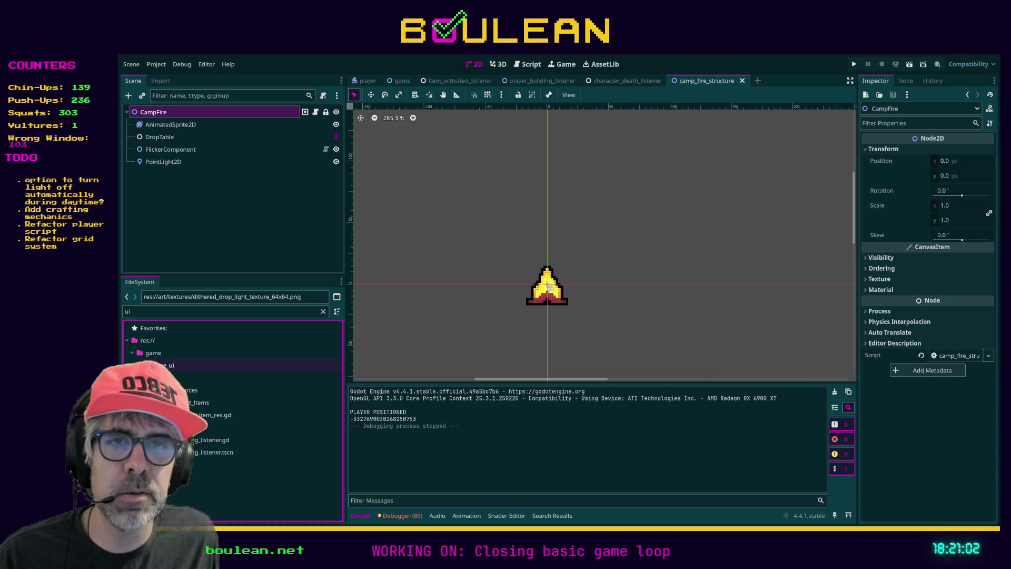
click(152, 354)
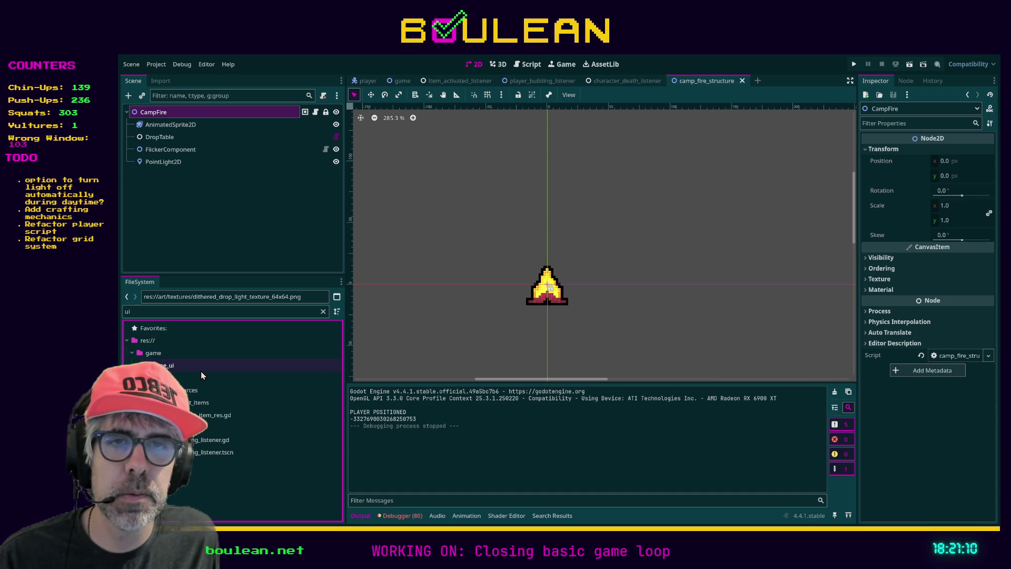
click(183, 353)
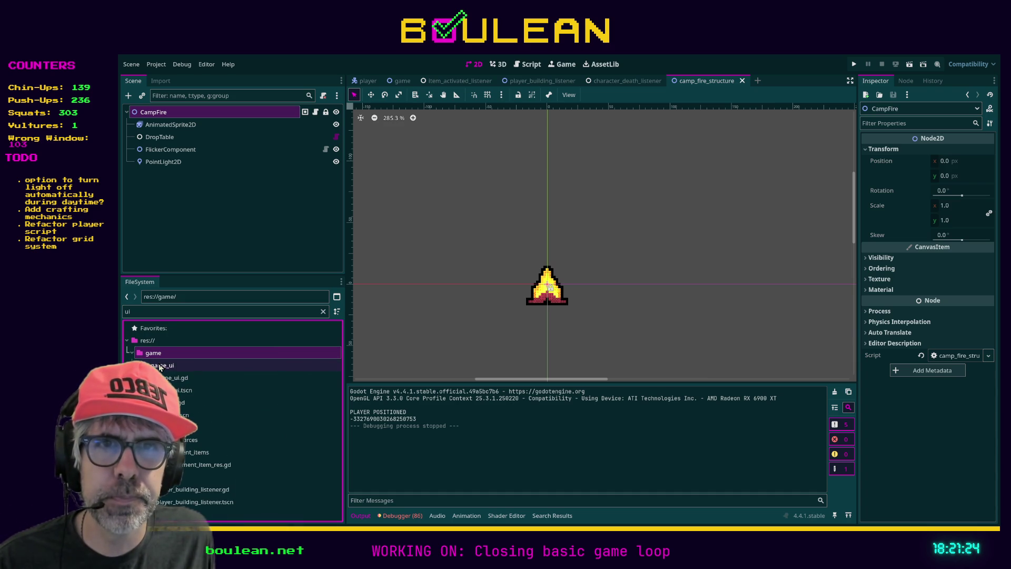
Clear the filter, expand the game_ui folder and open game_ui.gd.
click(323, 312)
scroll(217, 418, down, 5)
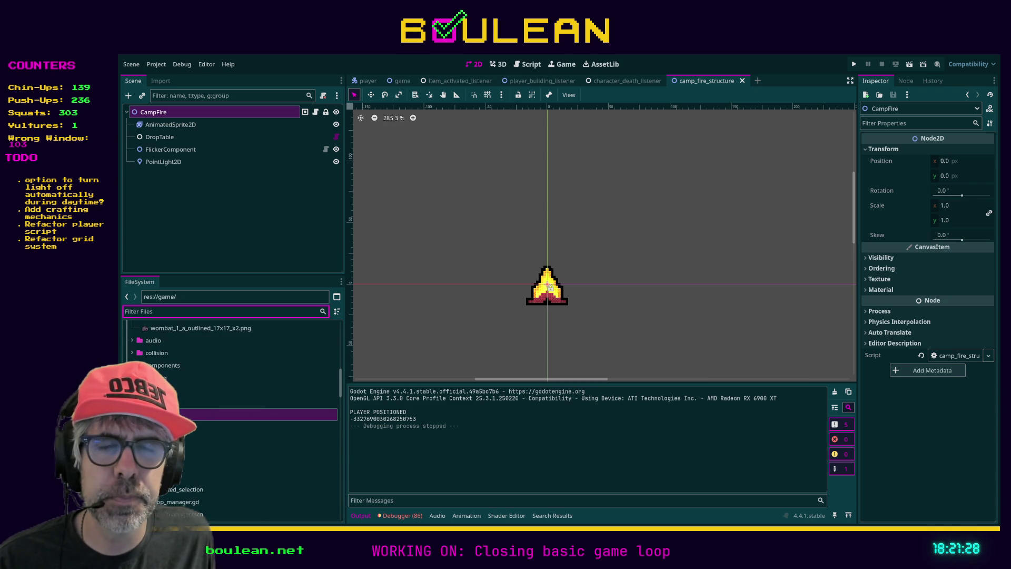
scroll(217, 415, down, 5)
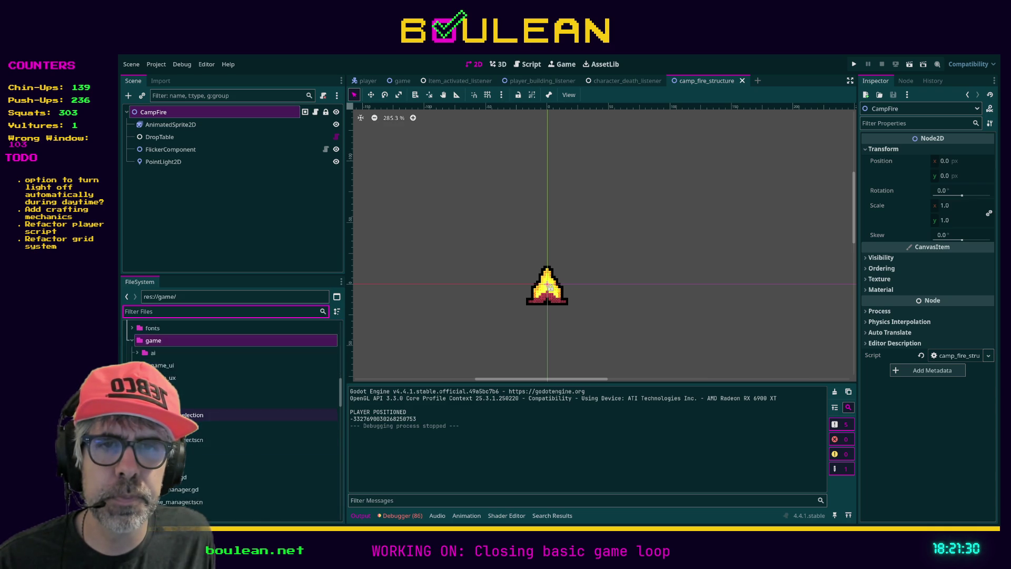
scroll(216, 414, up, 3)
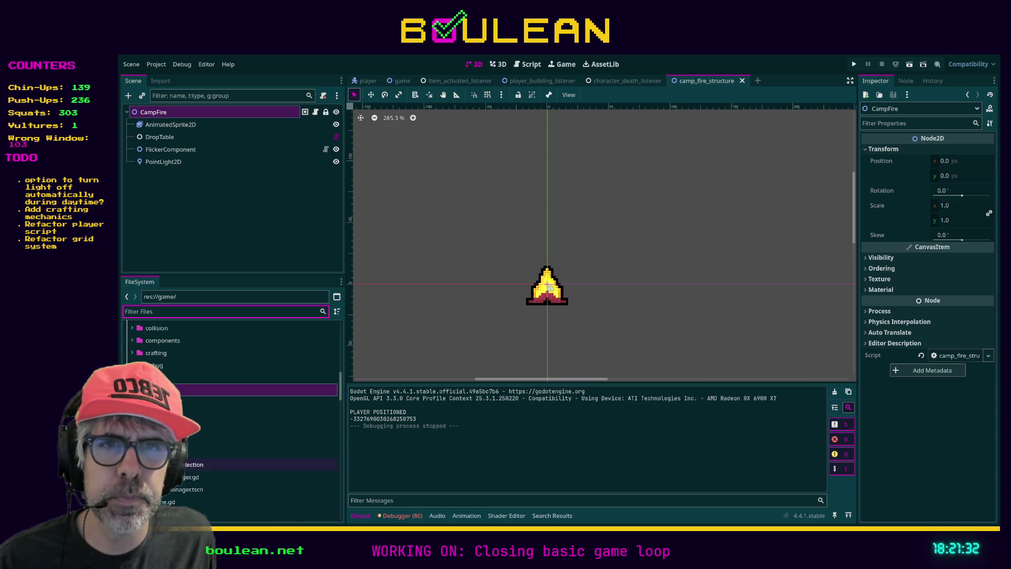
click(217, 427)
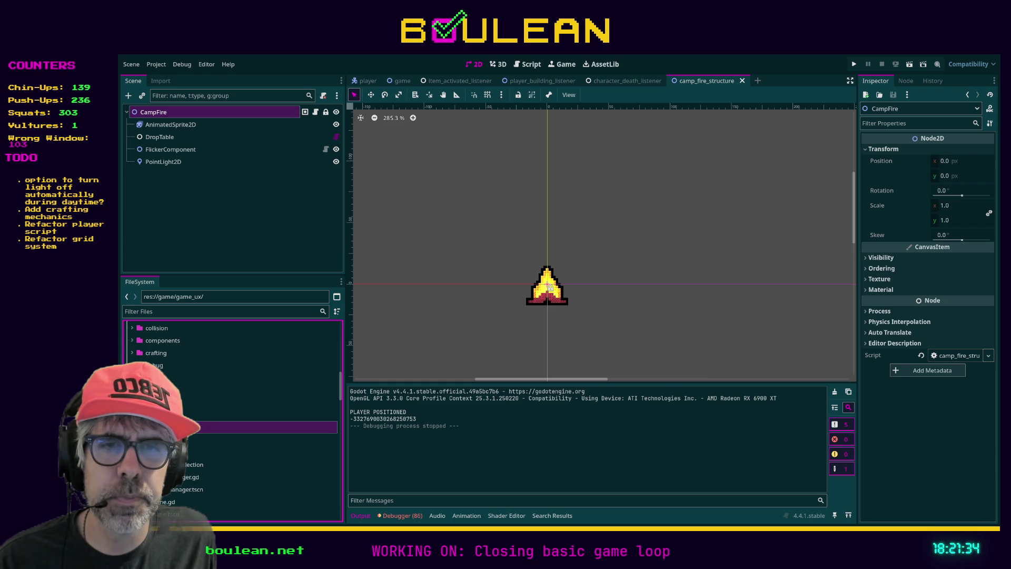
click(217, 415)
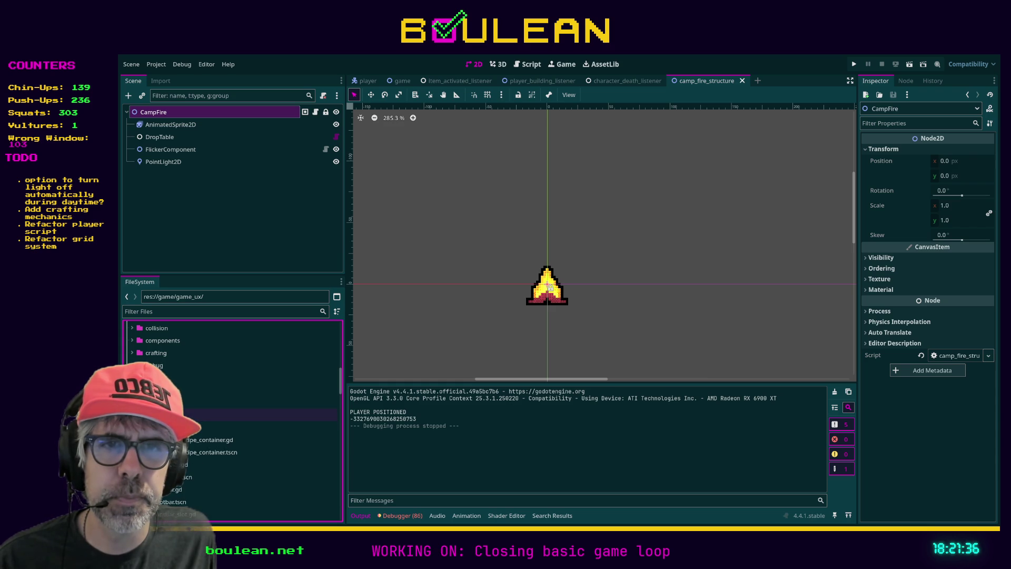
scroll(232, 421, down, 2)
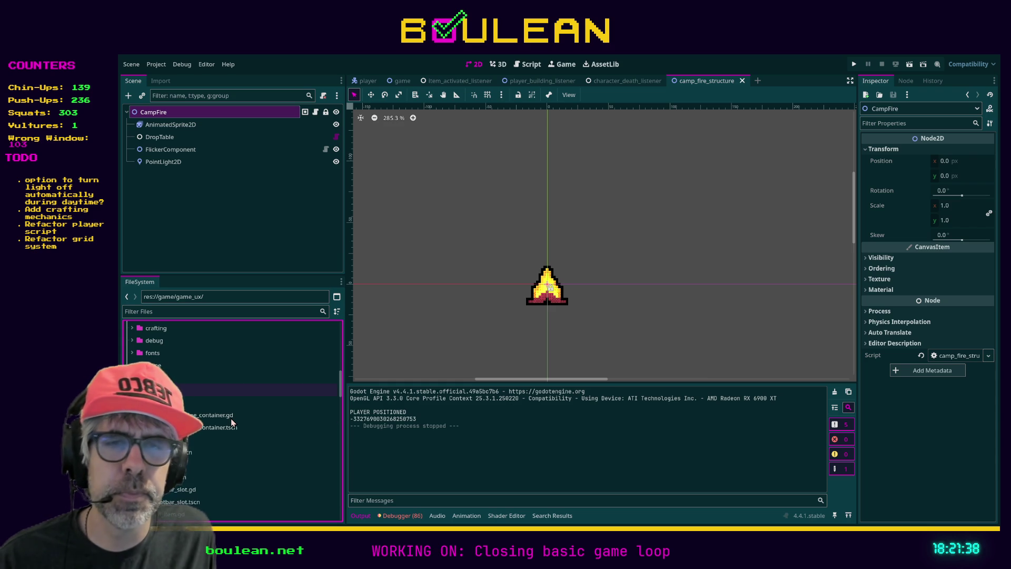
scroll(231, 421, down, 4)
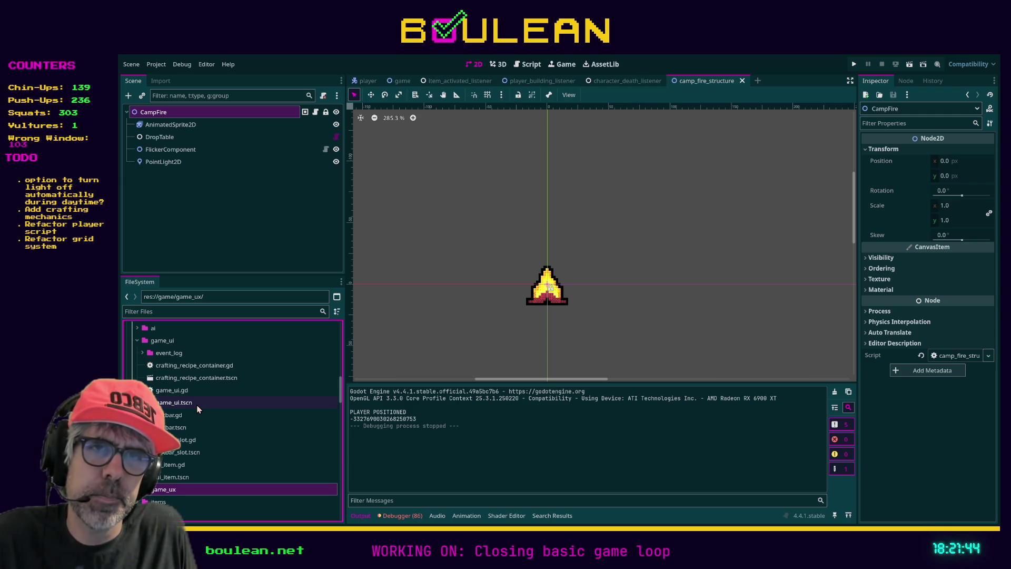
double_click(178, 391)
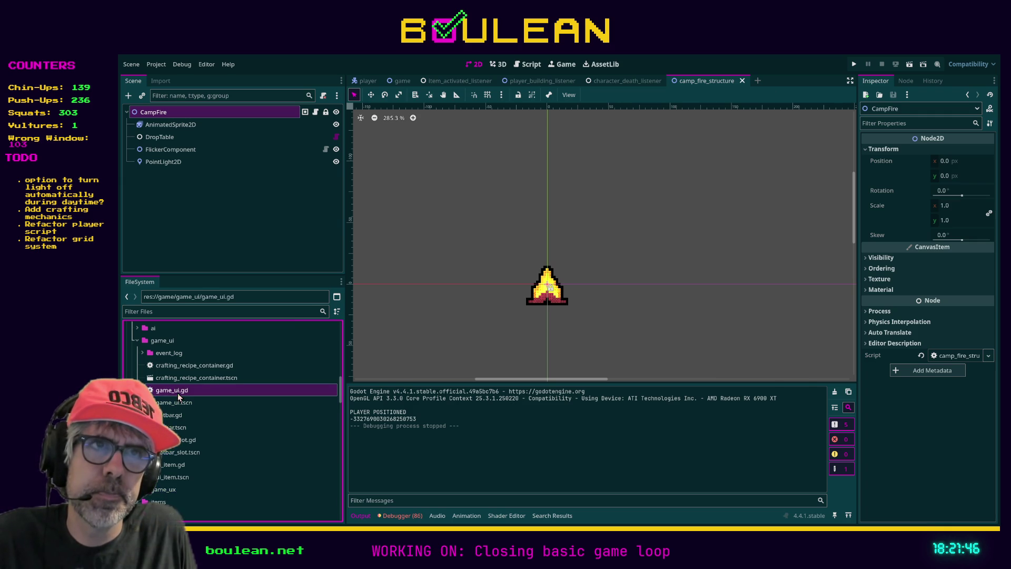
Scroll to the top of game_ui.gd to show the GameUI class and its CRAFTING_RECIPE_CONTAINER constant.
scroll(674, 255, up, 15)
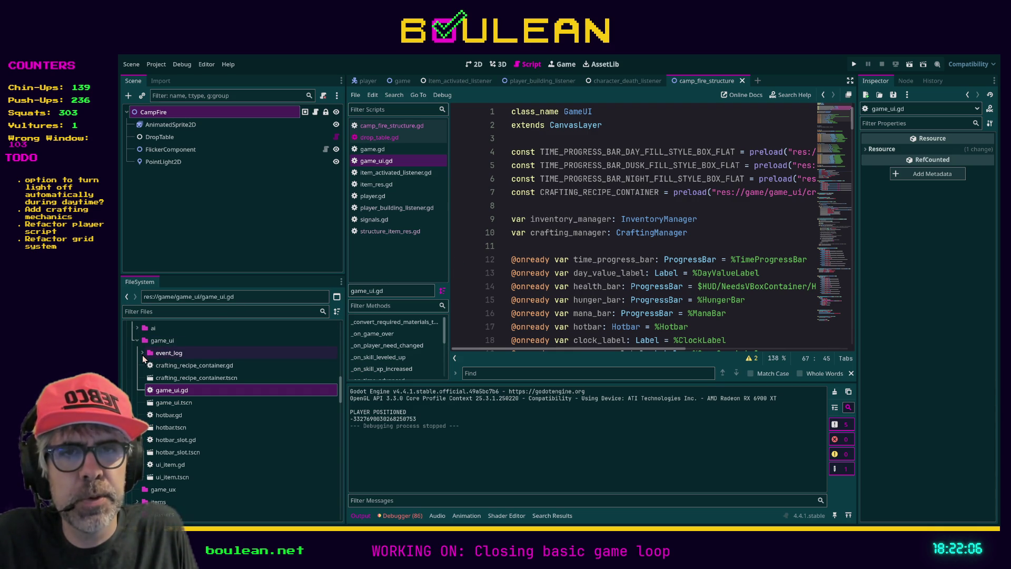
click(161, 489)
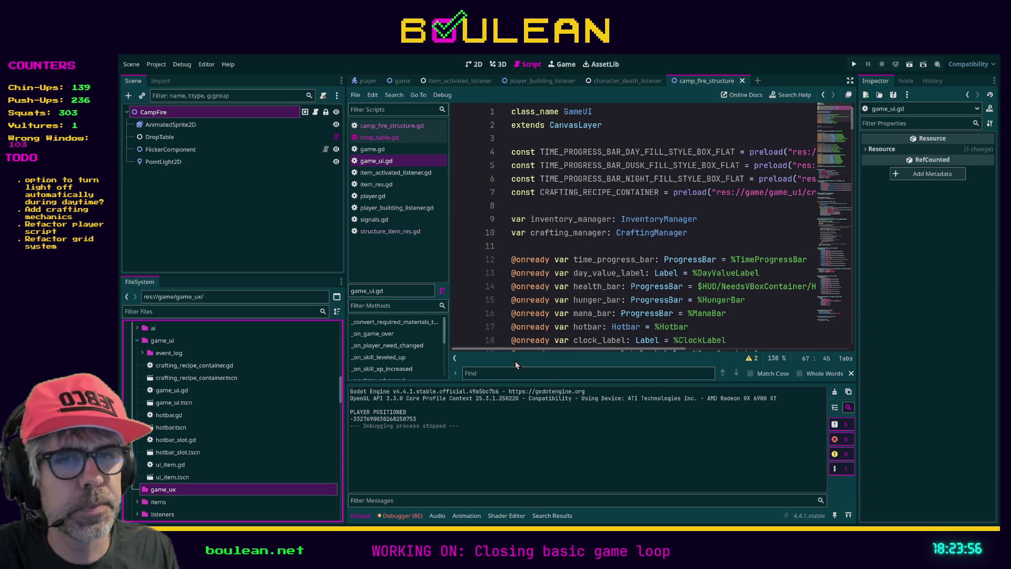
Attach a new game_ux.gd script extending CanvasLayer to the GameUx root node.
double_click(180, 490)
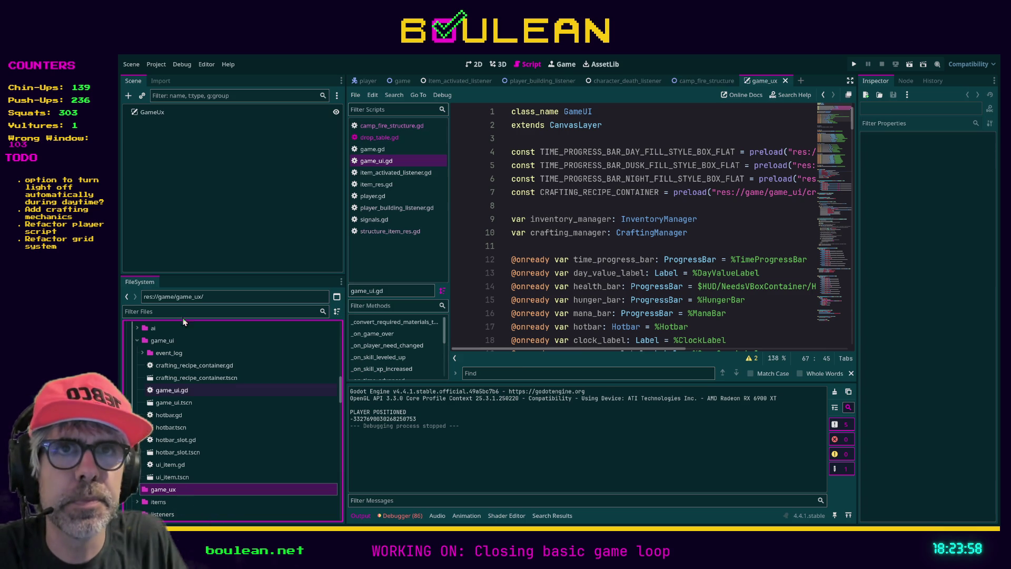
click(151, 112)
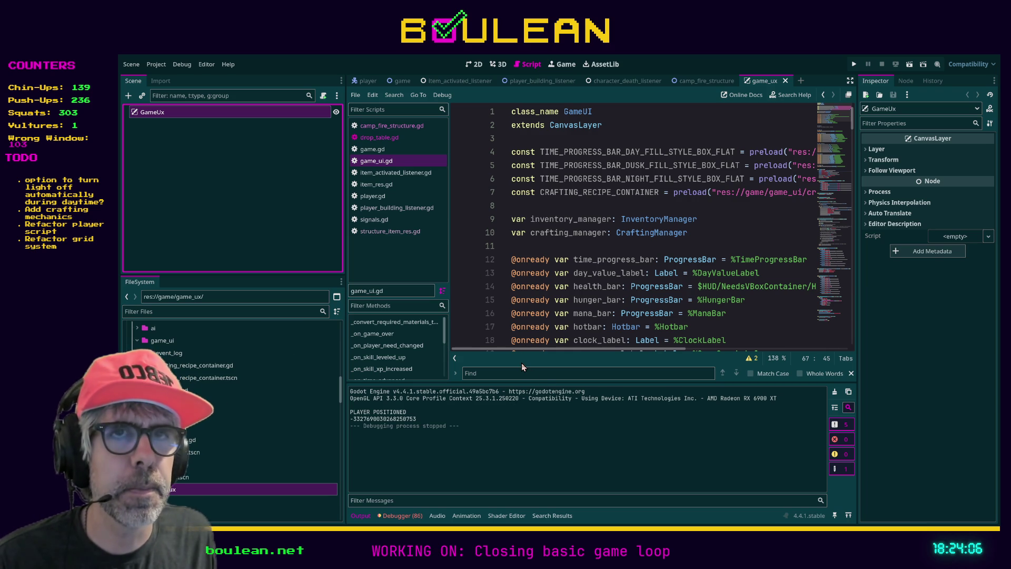
key(Return)
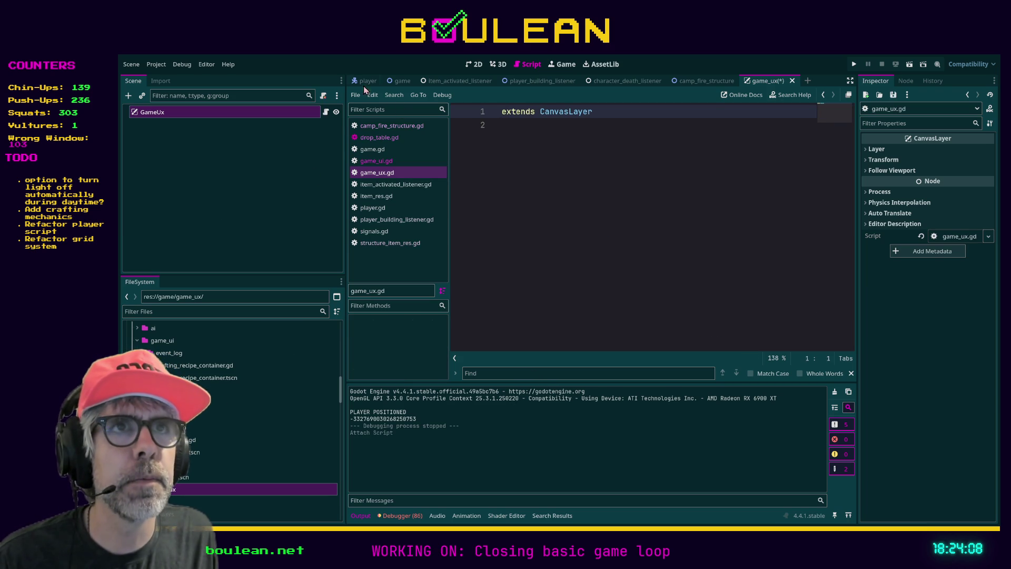
Switch to the Game scene and select game_ux.tscn in the game_ux folder.
click(403, 81)
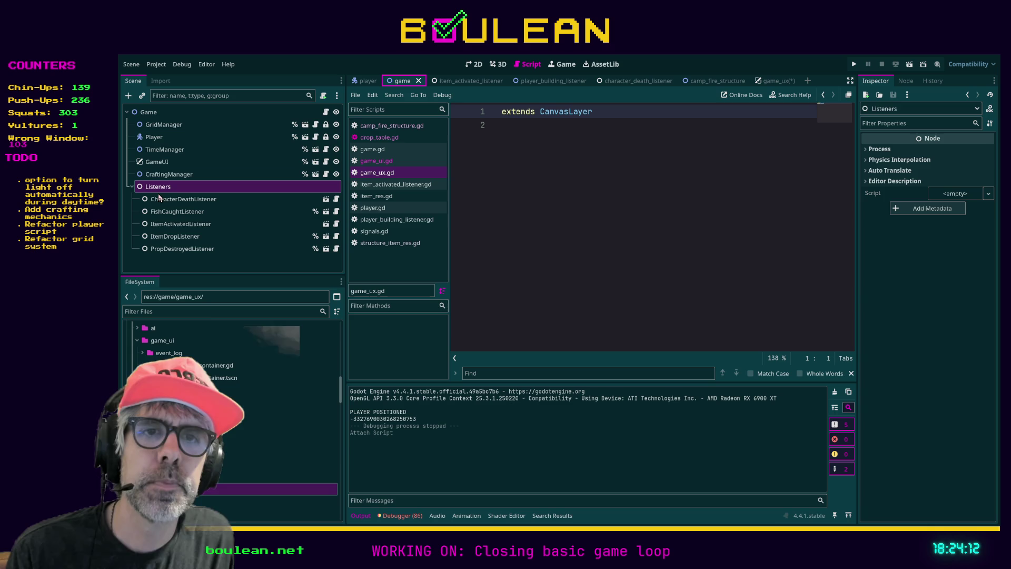
click(263, 488)
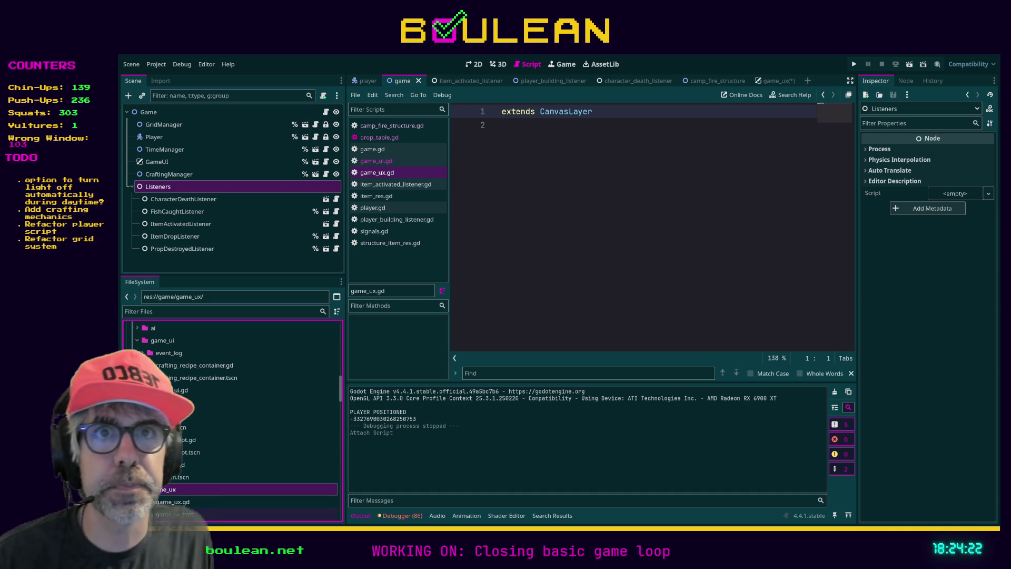
click(174, 514)
Instance game_ux.tscn into the Game scene just after GameUI and save the scene.
mouse_move(174, 514)
mouse_down()
mouse_move(203, 362)
mouse_move(191, 173)
mouse_up()
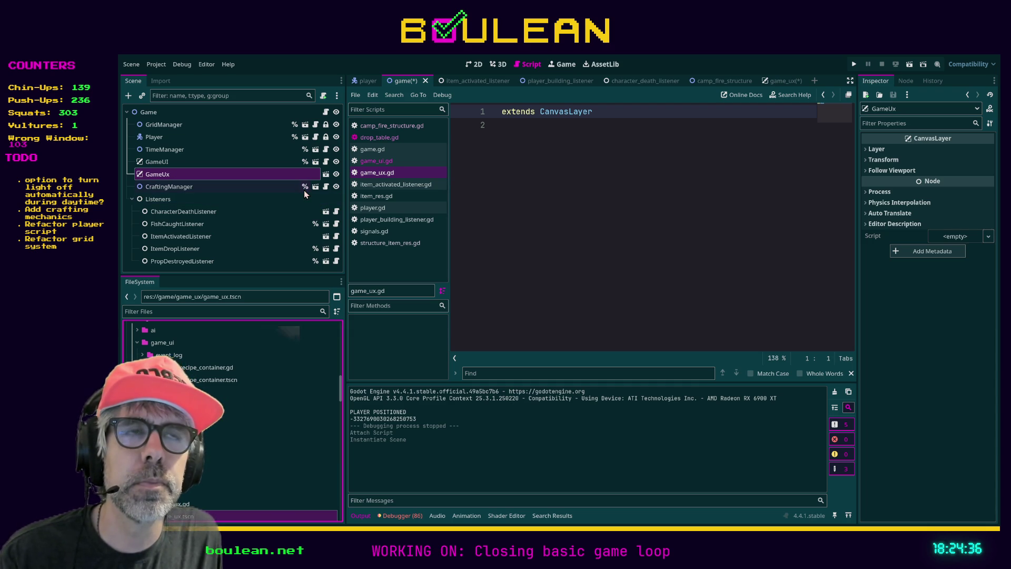
key(ctrl+s)
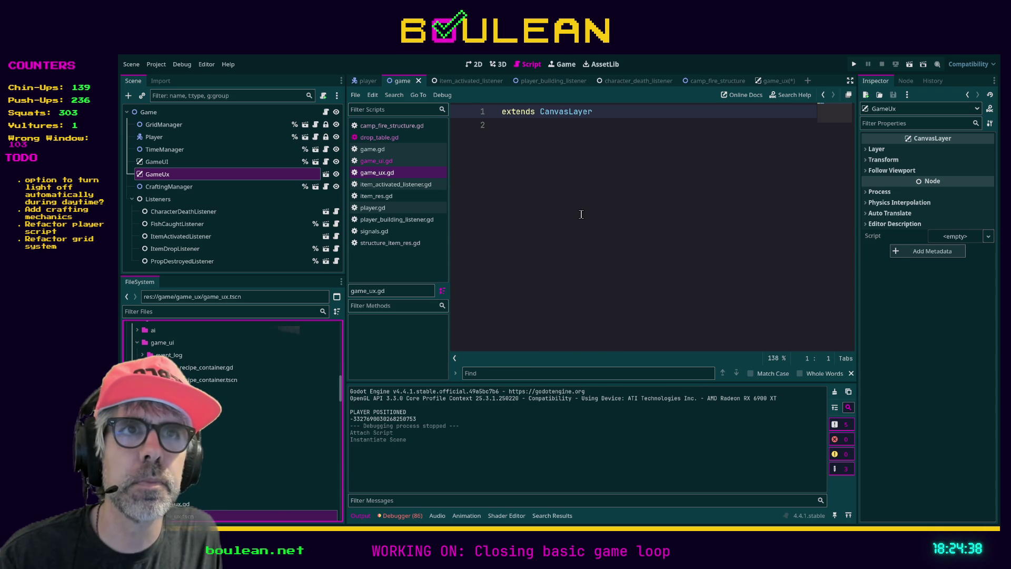
Open game_ux.gd for editing, with the cursor below the extends line.
click(387, 161)
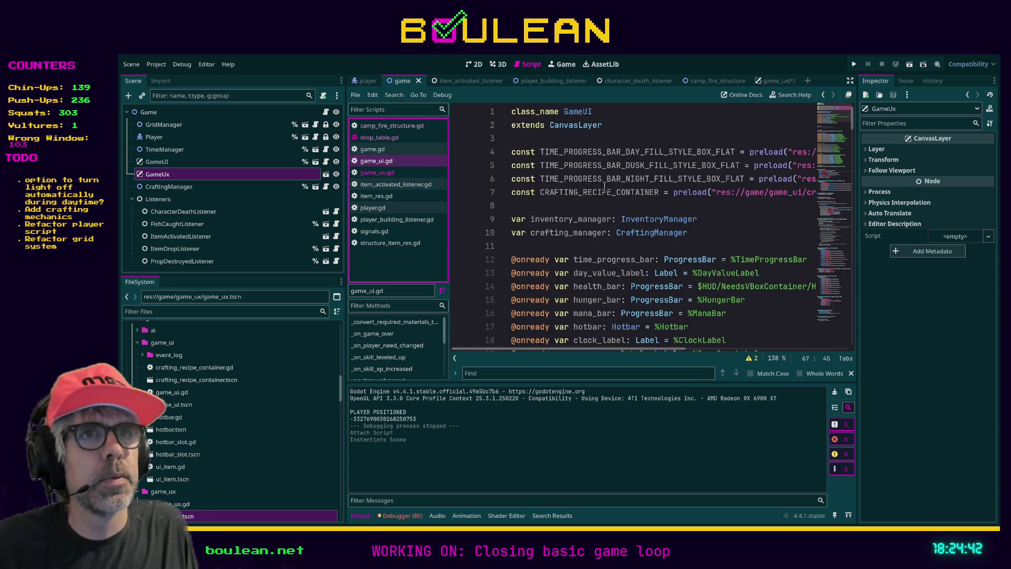
click(392, 174)
click(546, 161)
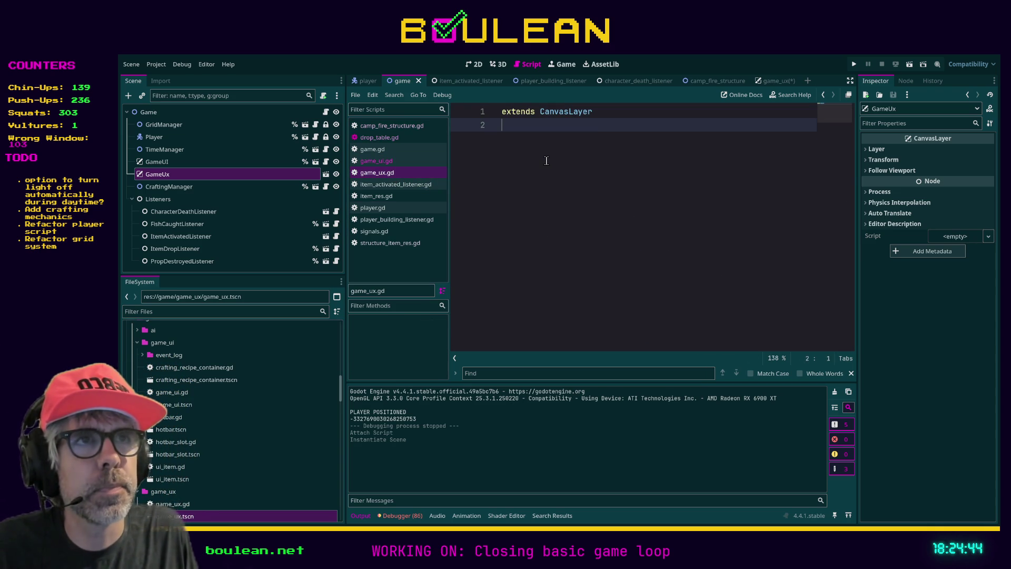
Start declaring func _highlight_tile with a player: Player parameter below the extends line.
key(Return)
key(Return)
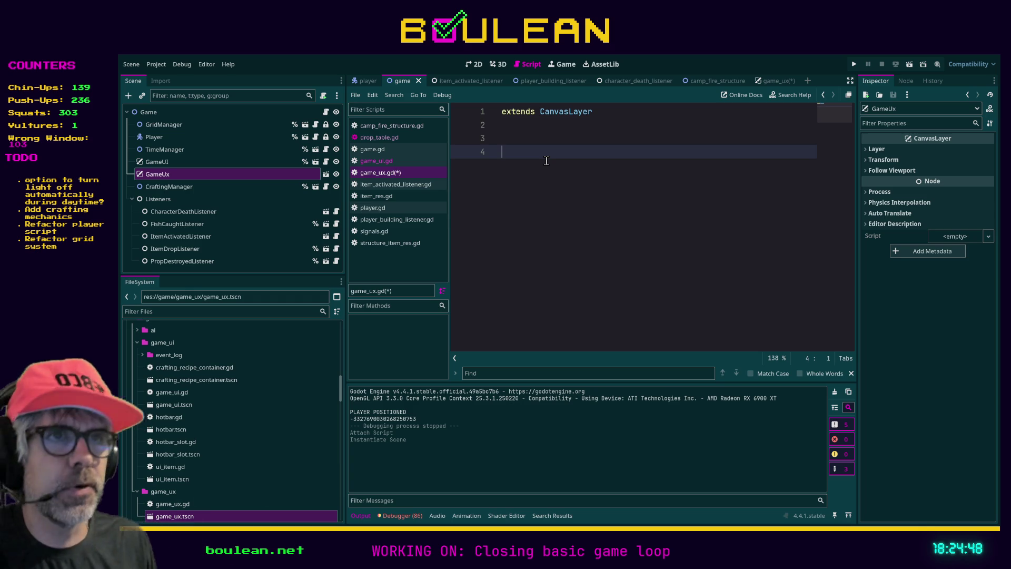
text(fun)
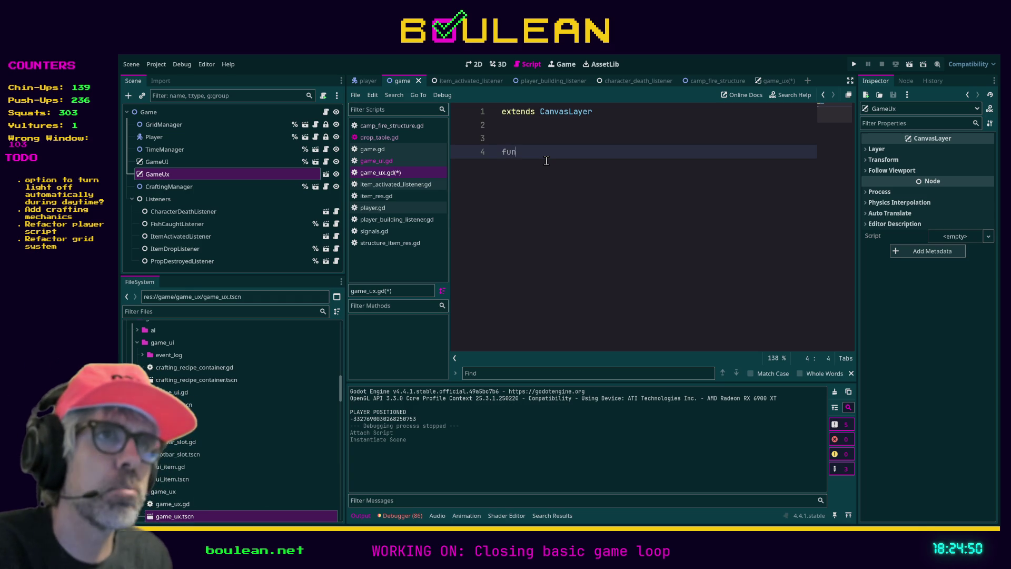
text(c _ready)
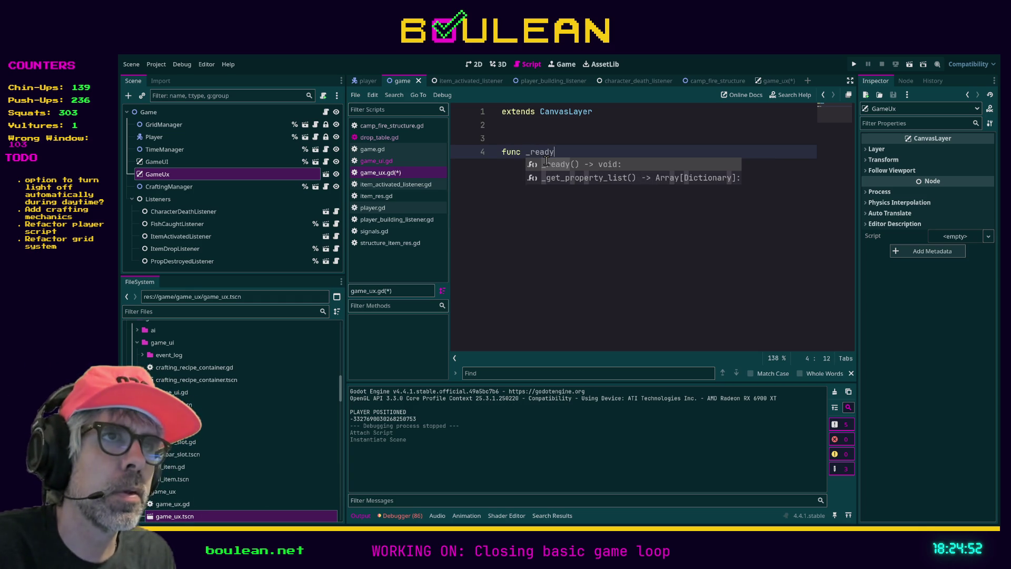
key(BackSpace)
key(BackSpace)
key(BackSpace)
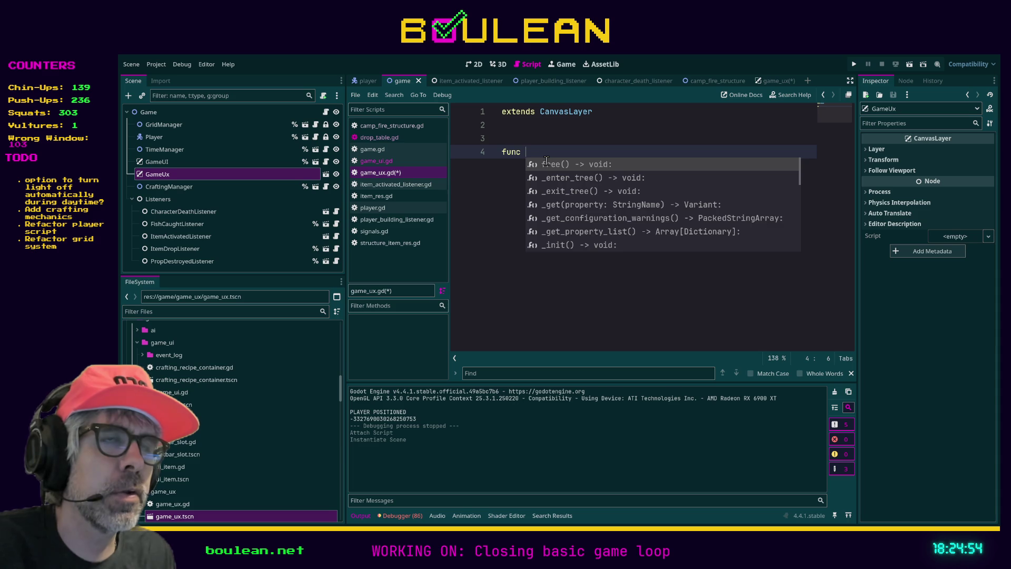
text(_hlig)
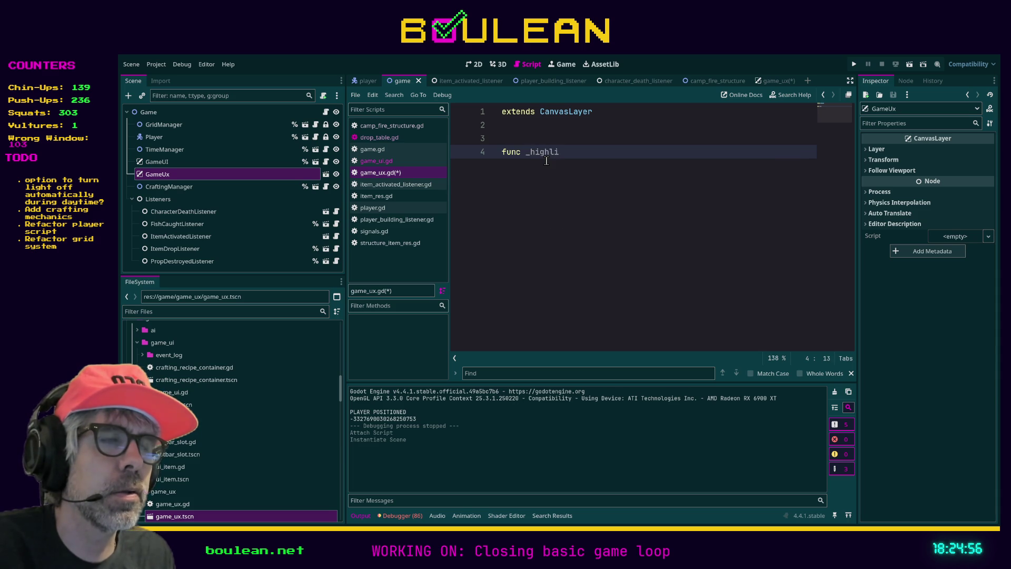
text(ht)
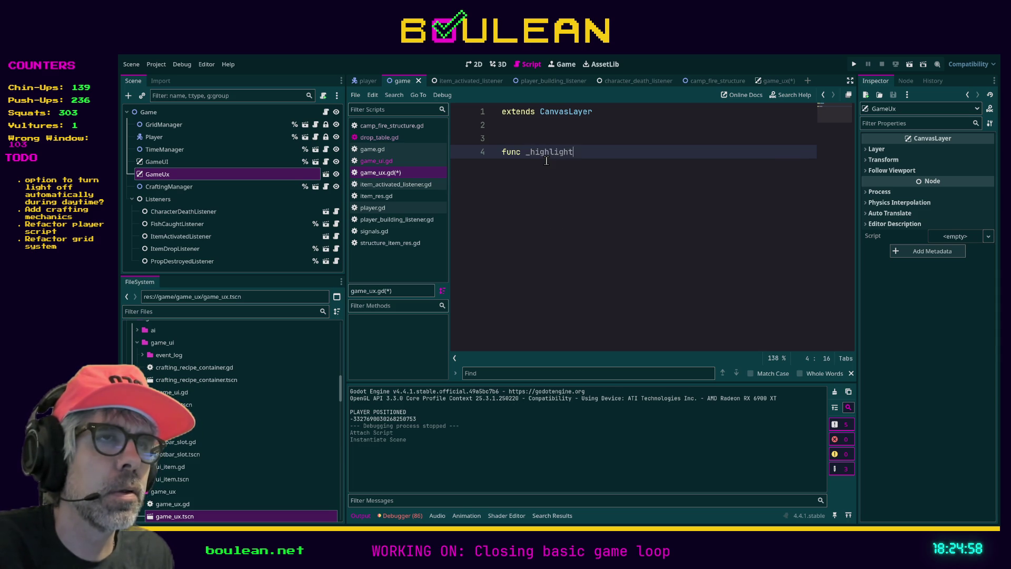
text(_tile)
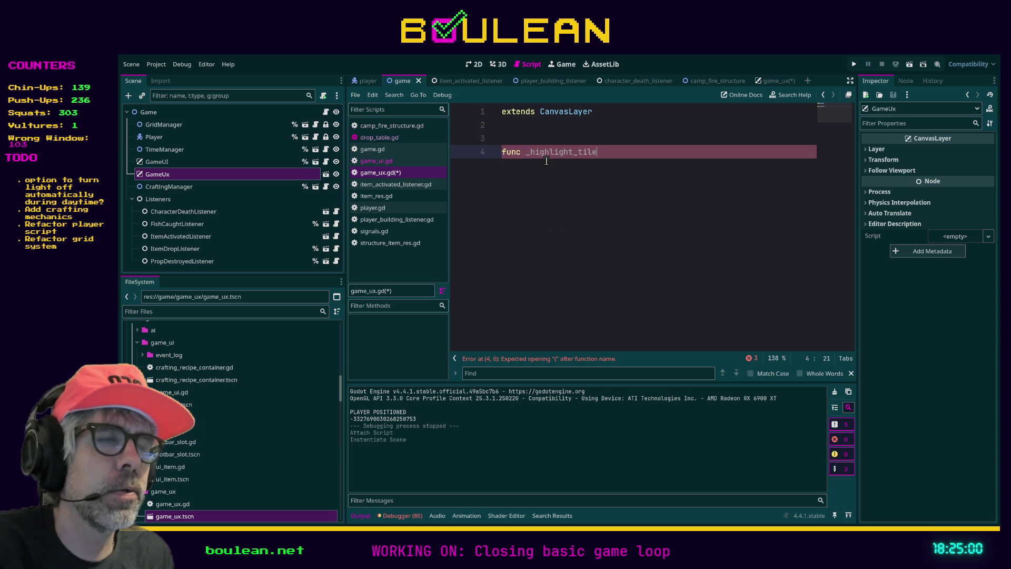
text(()
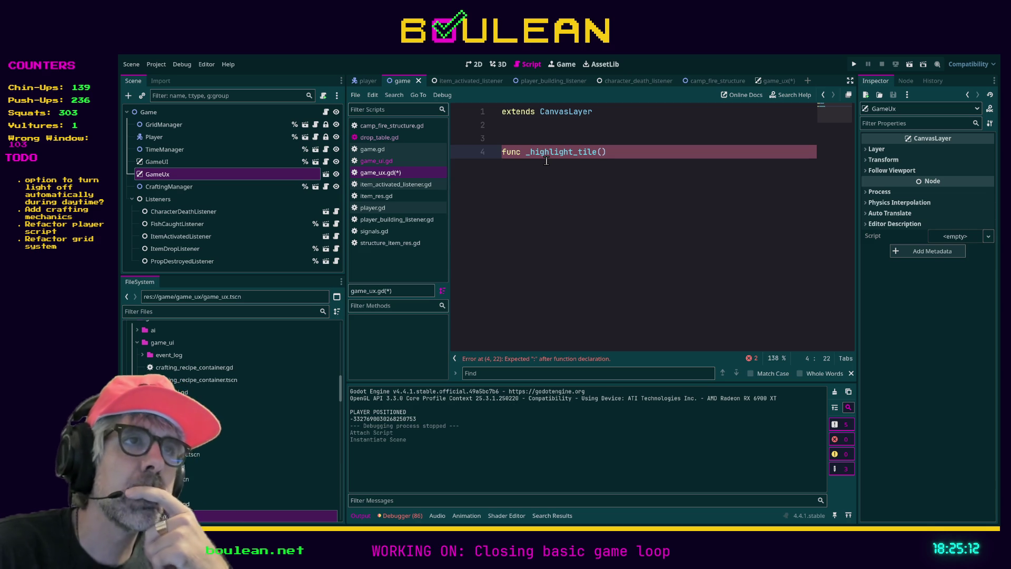
text(player: Player, color)
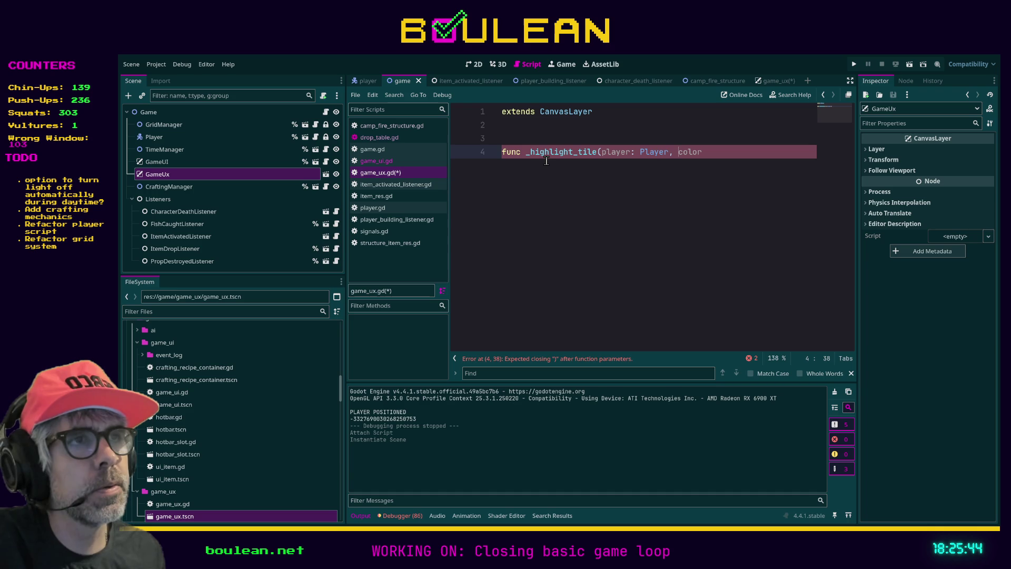
Complete the signature with direction: Node and color: Color parameters, returning void.
text(direction)
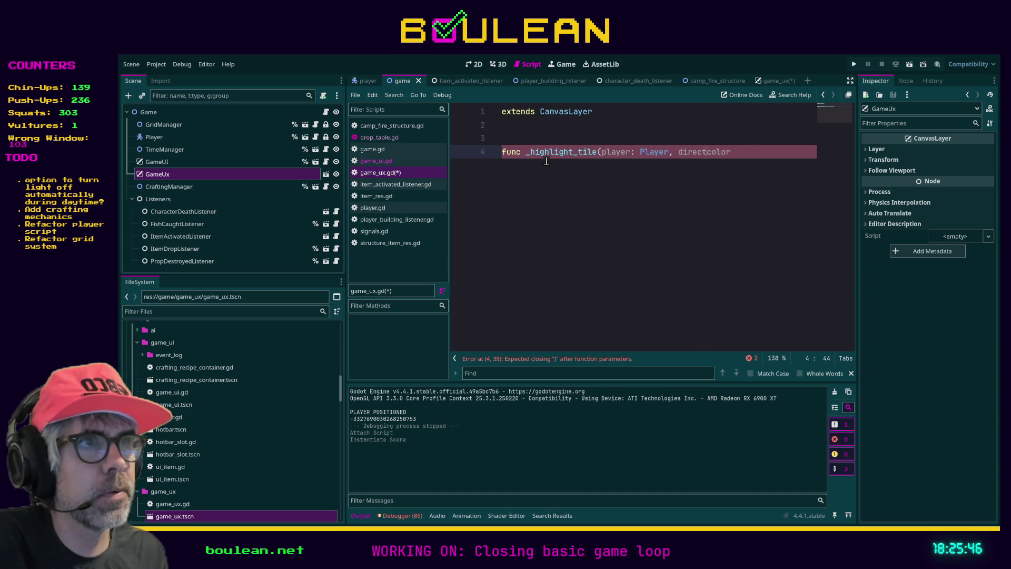
text(: Direction: Direc)
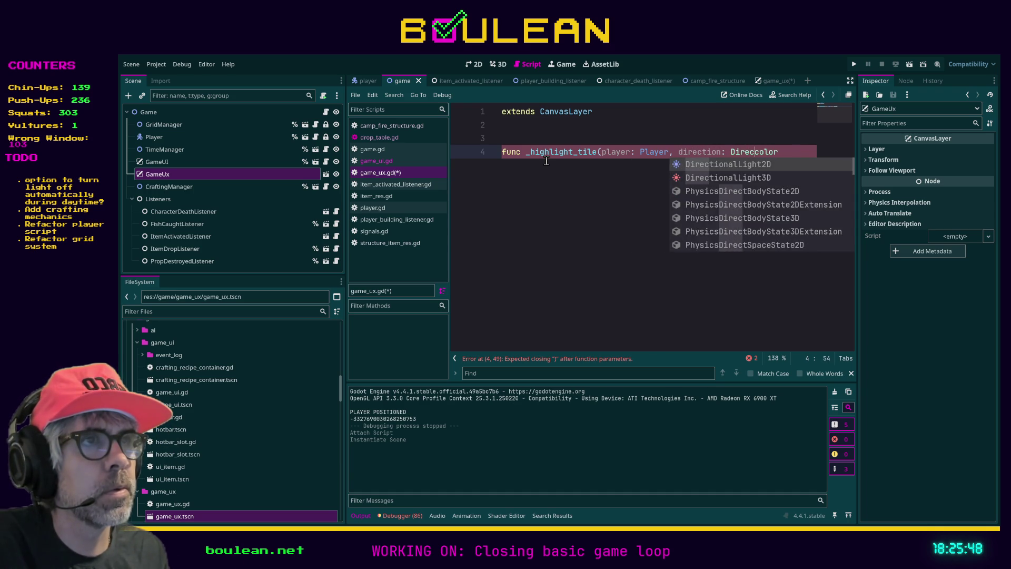
key(BackSpace)
key(BackSpace)
key(BackSpace)
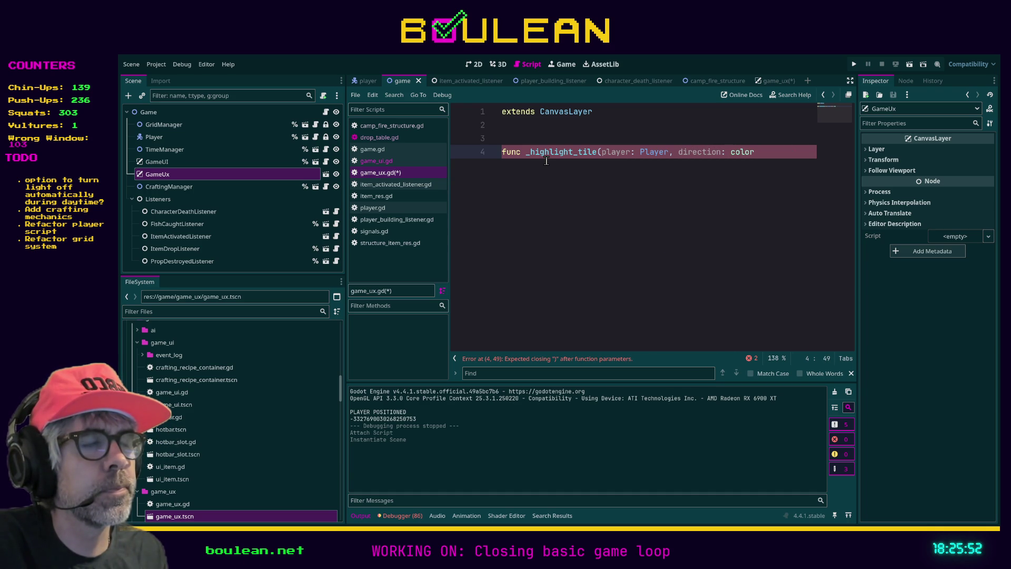
text(Game.Di)
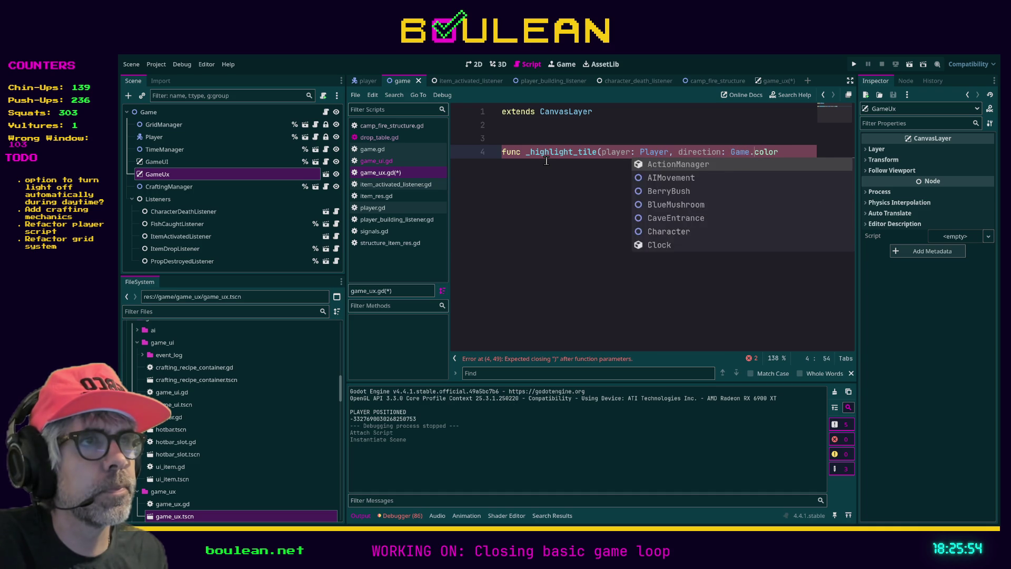
key(BackSpace)
key(BackSpace)
key(BackSpace)
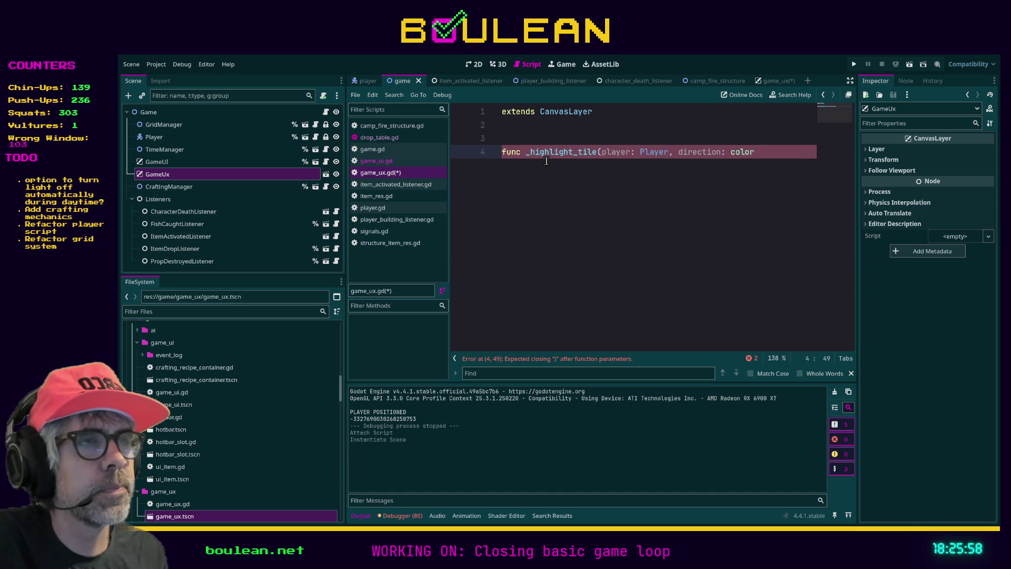
key(shift+Right)
key(shift+Right)
key(shift+Right)
text(Node, )
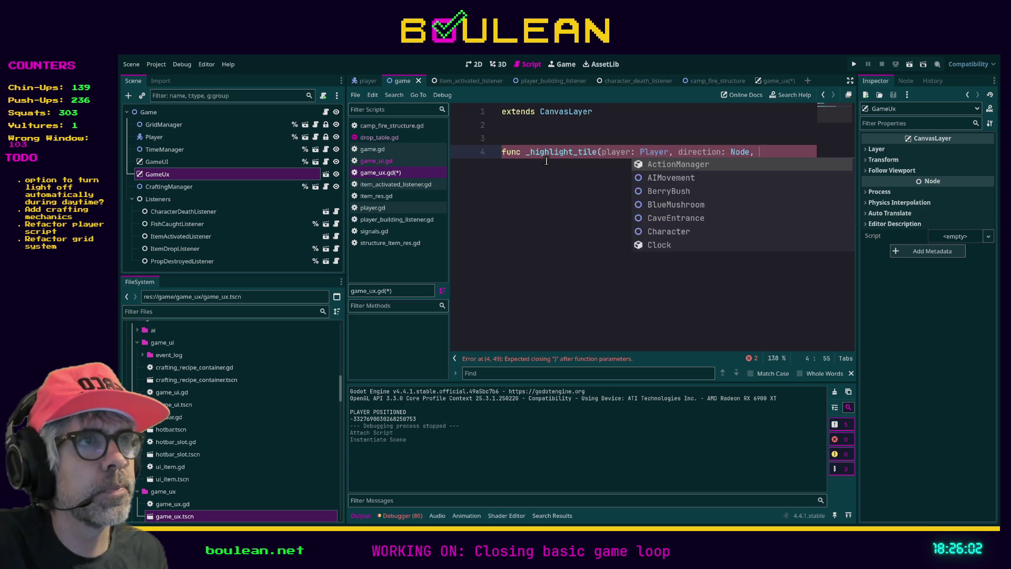
text(color:)
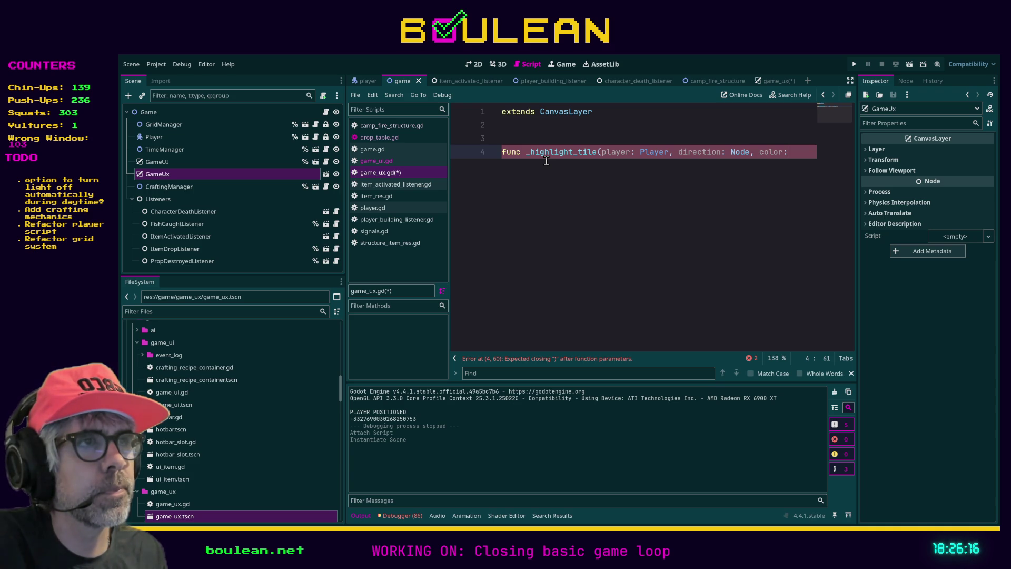
text(Co)
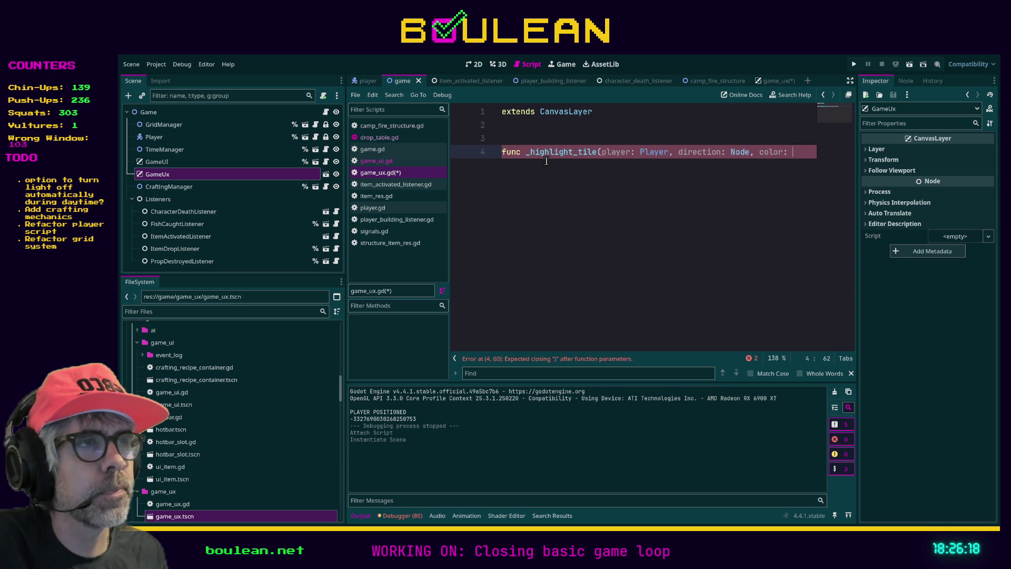
text(lor) -)
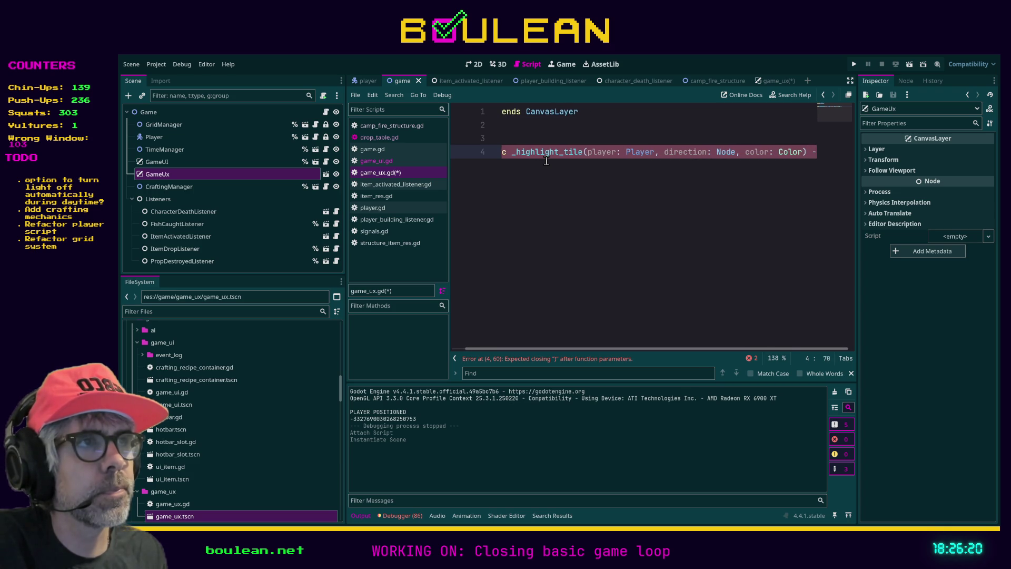
text(> void:)
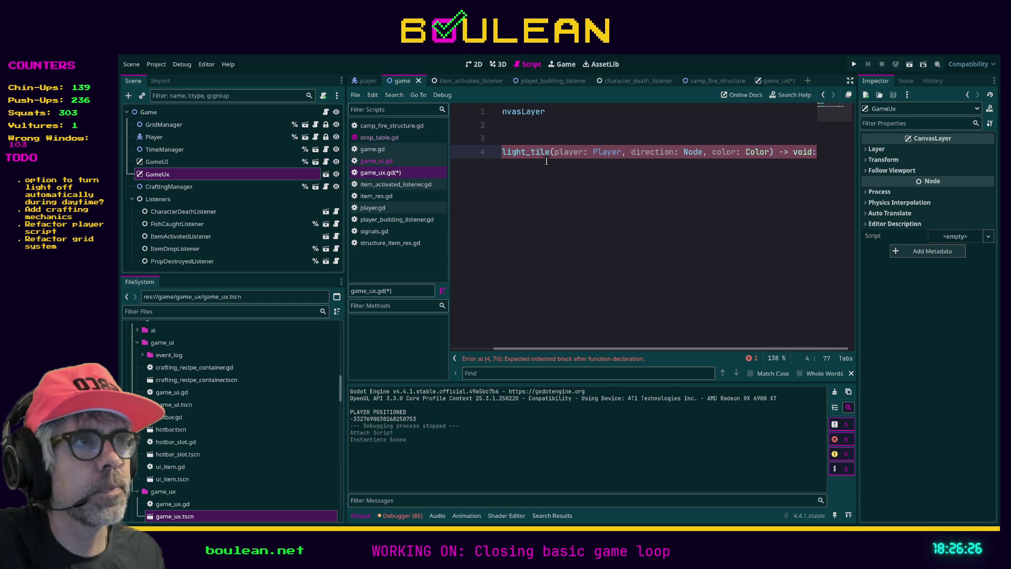
drag(540, 349, 470, 348)
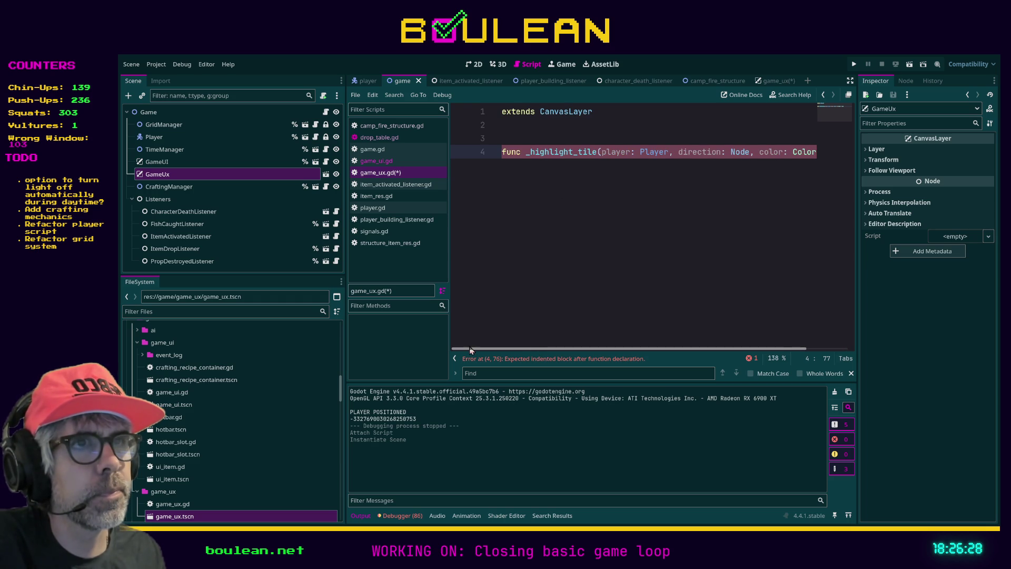
click(513, 123)
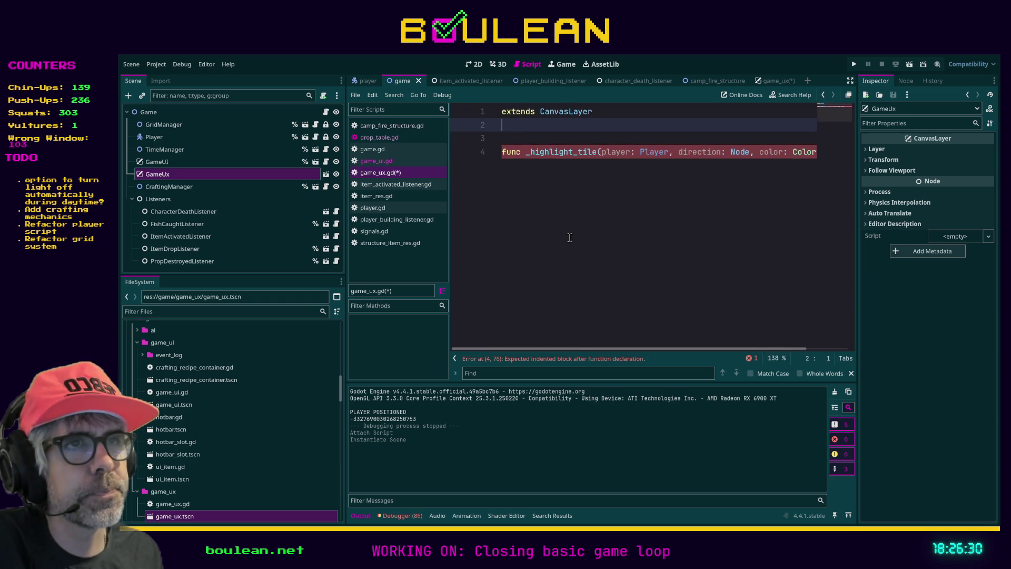
Add an enum HighlightColors with GREEN, ORANGE and RED above the function.
key(Return)
key(Return)
key(Up)
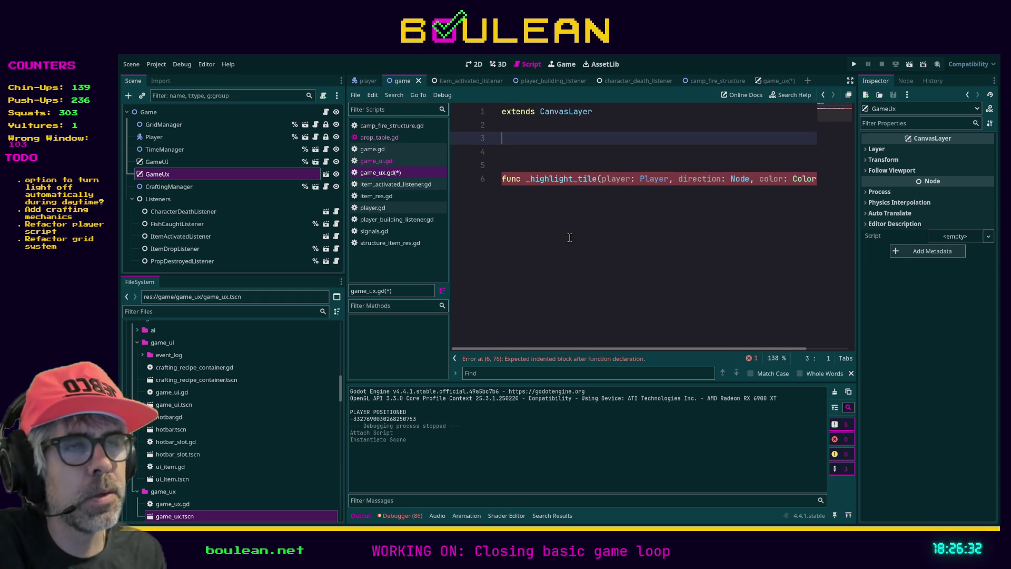
text(enum H)
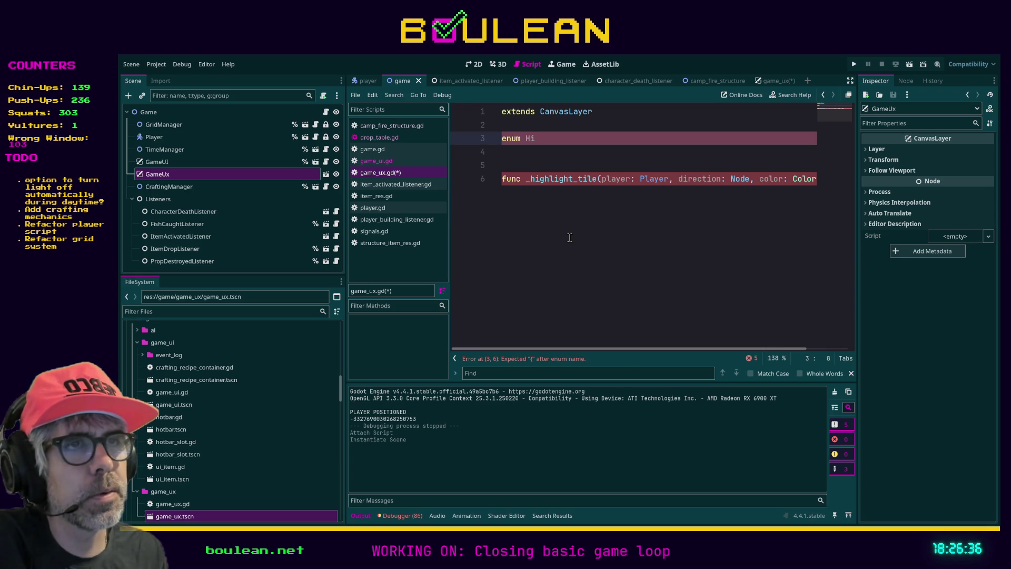
text(IGHLIGHT)
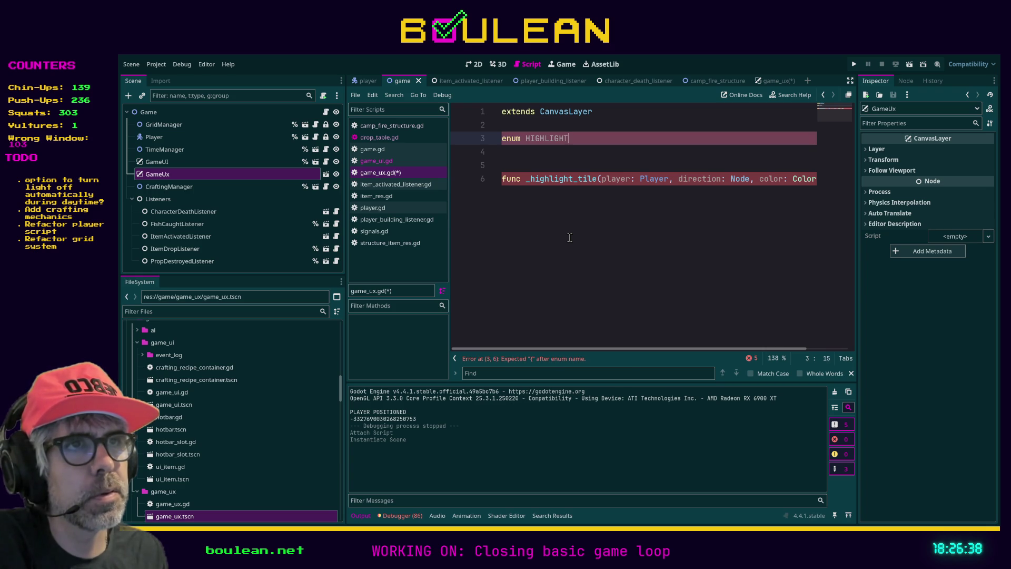
text(_COLORS)
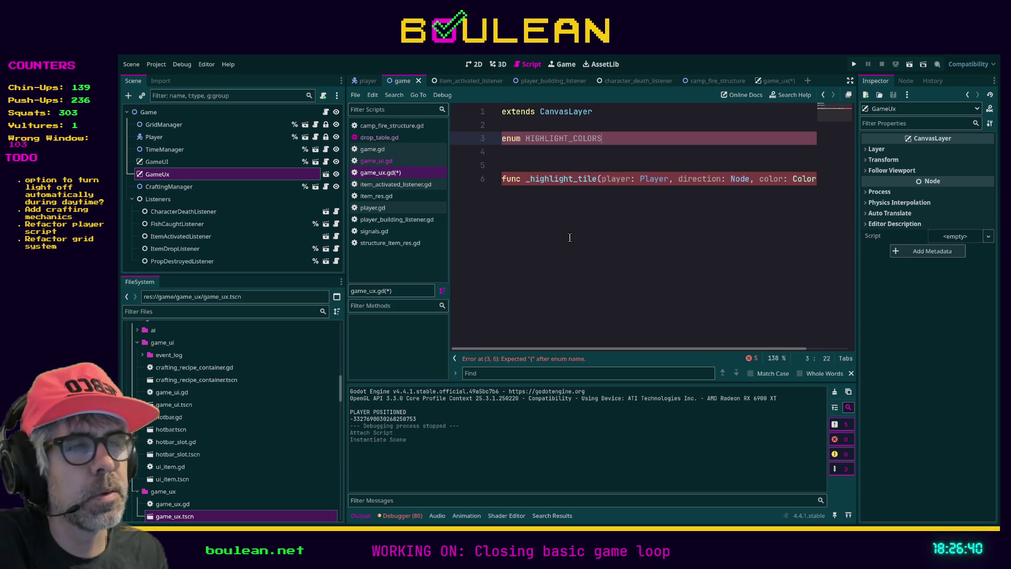
shift+click(530, 139)
text(Highlig)
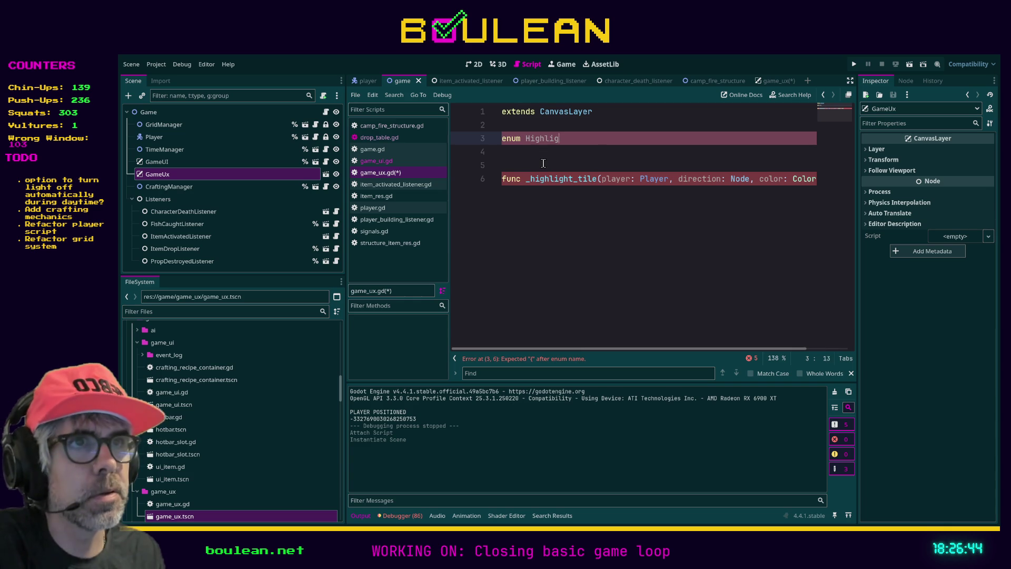
text(htColors{)
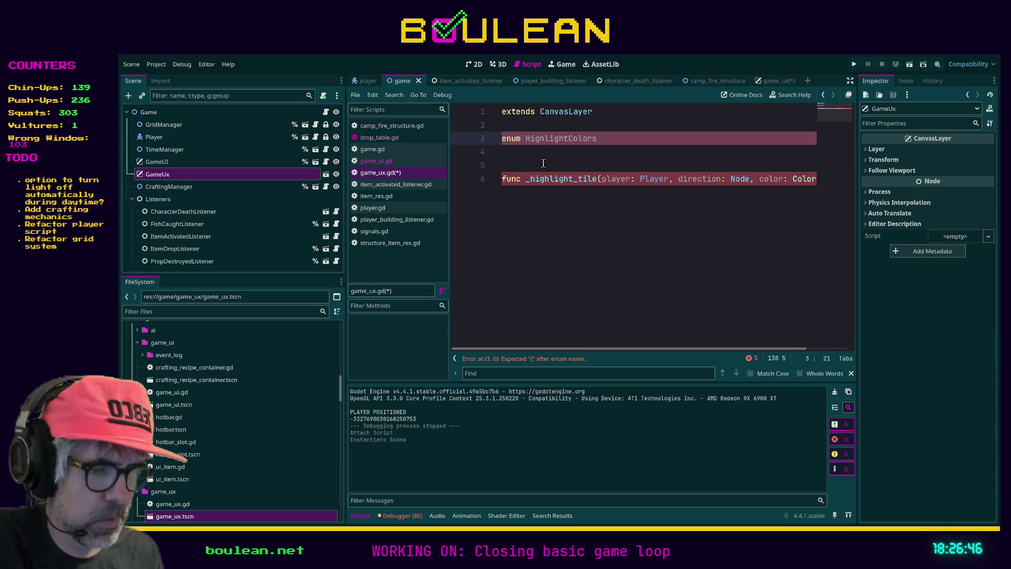
key(Return)
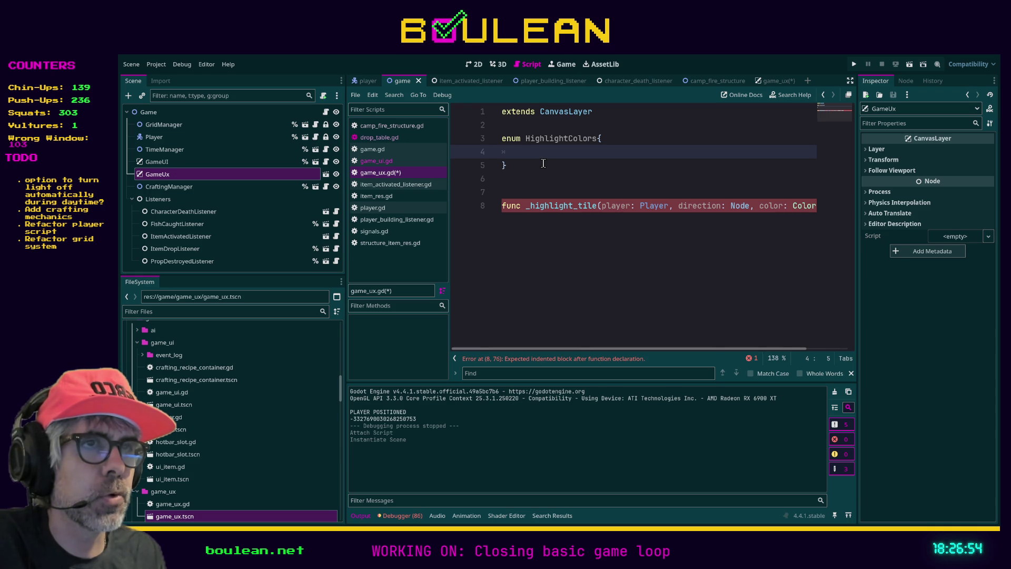
text(GREN,)
key(Return)
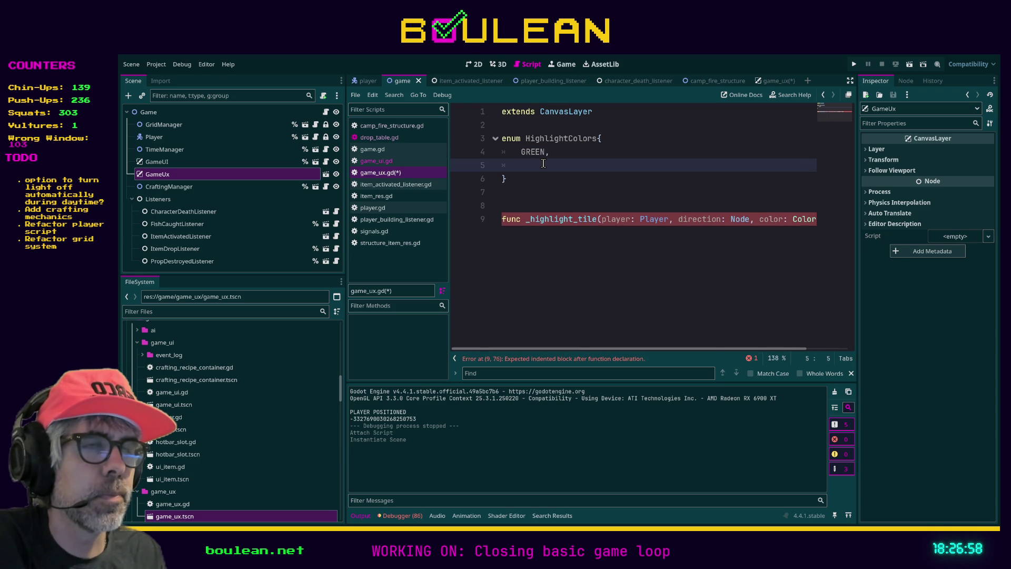
text(ORANGE,)
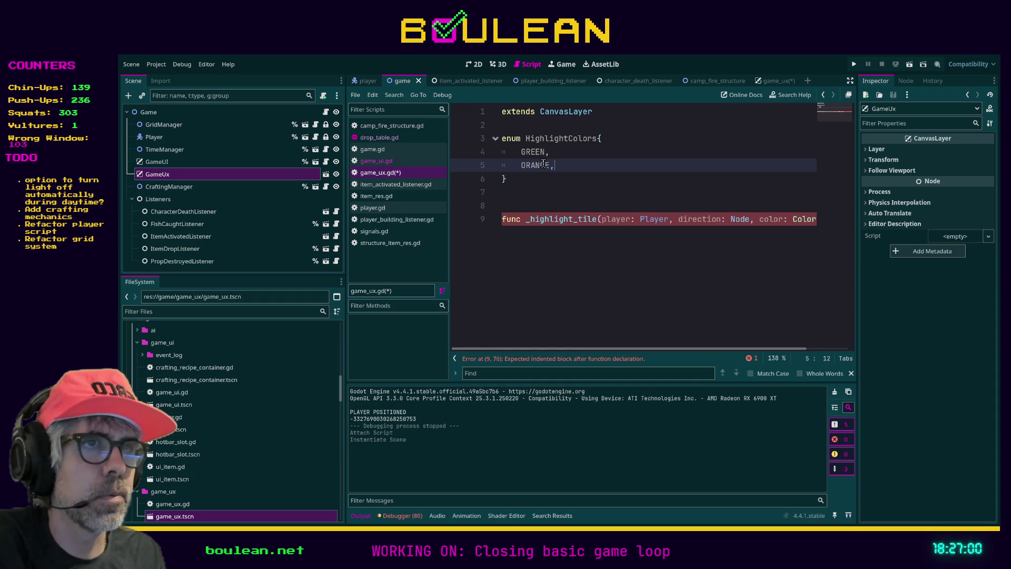
key(Return)
text(RED,)
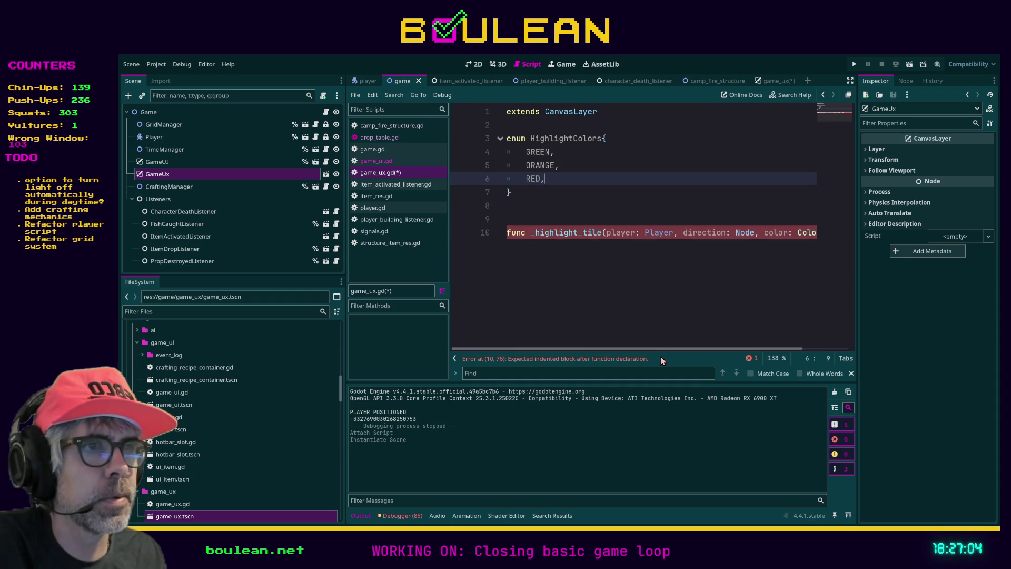
drag(647, 349, 691, 347)
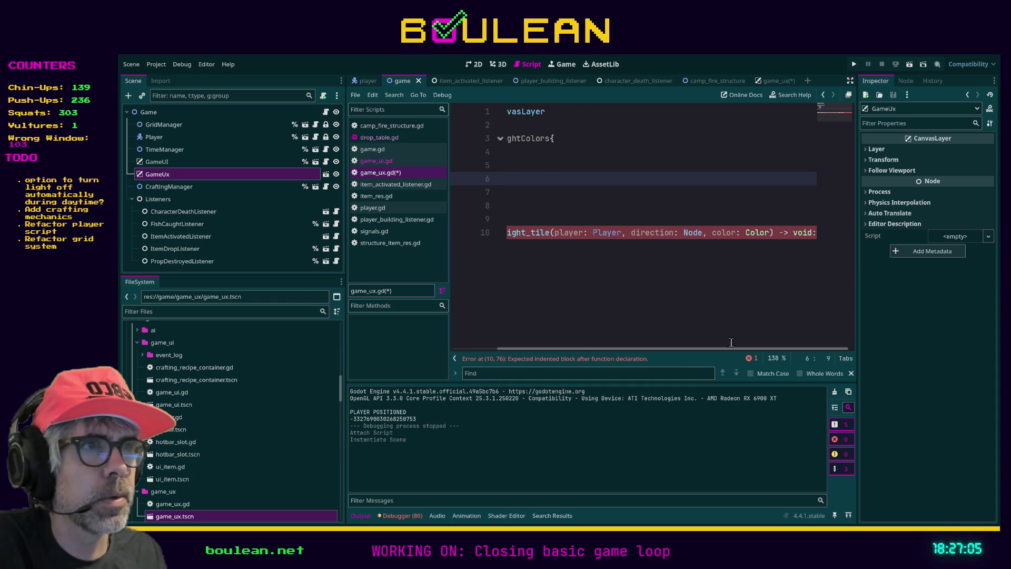
Retype the color parameter as HighlightColors and start an indented function body.
double_click(748, 233)
text(Highligh)
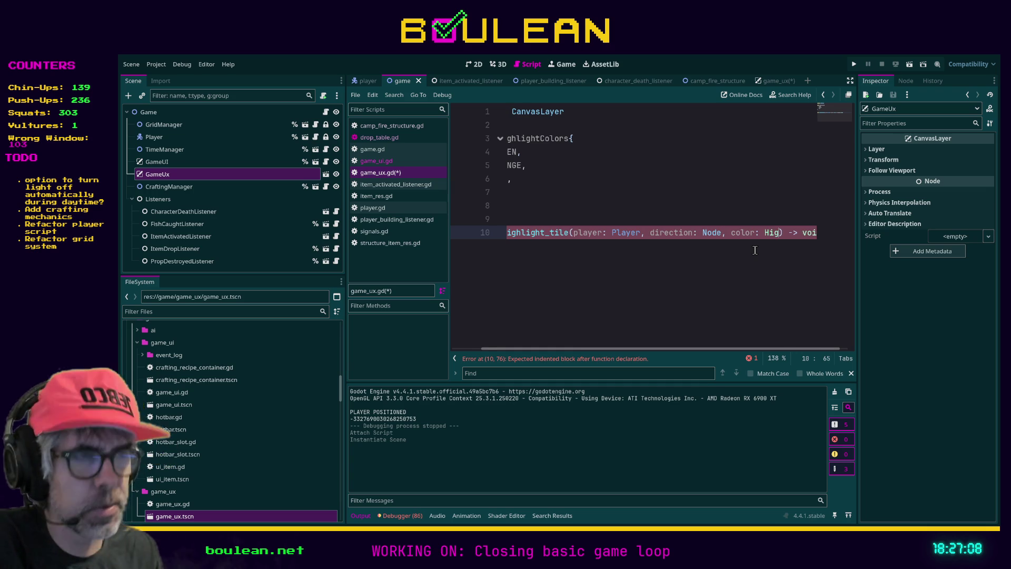
key(Return)
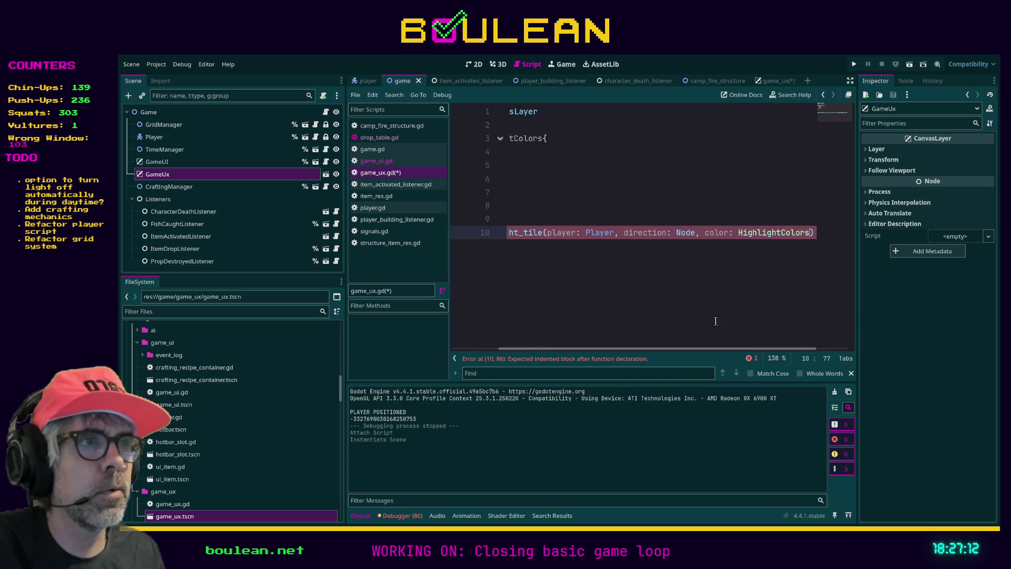
drag(687, 348, 641, 348)
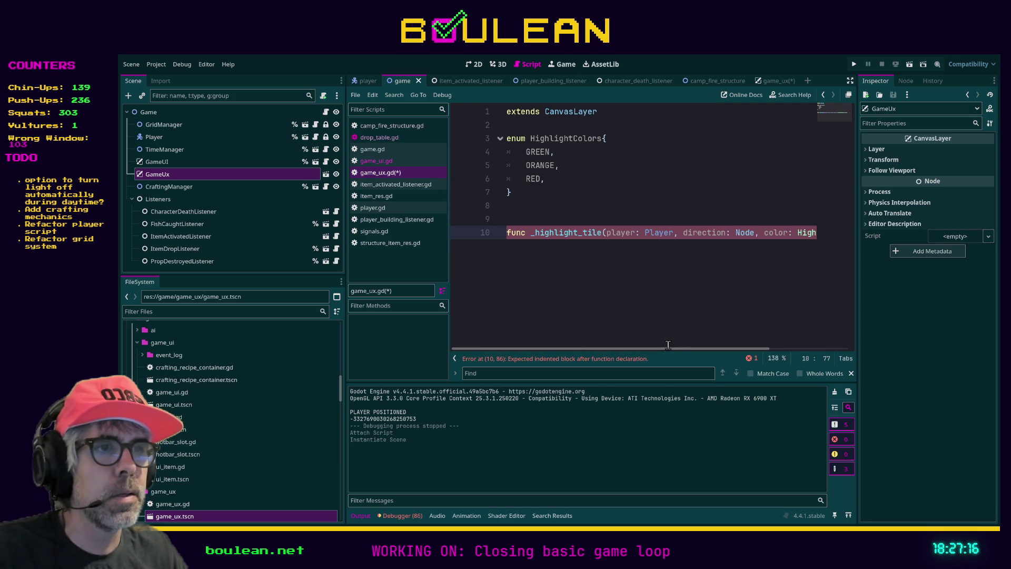
drag(665, 348, 774, 345)
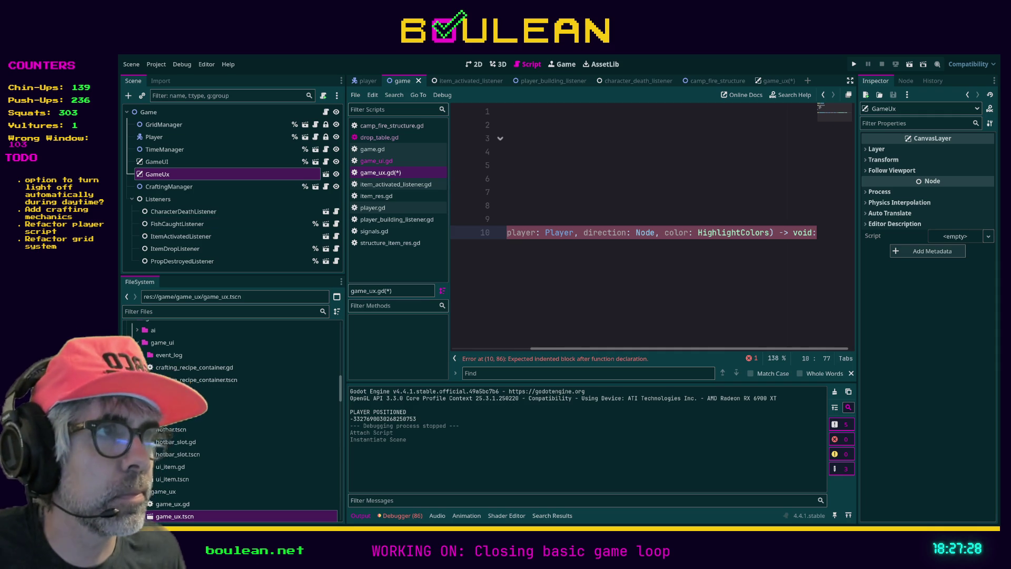
key(End)
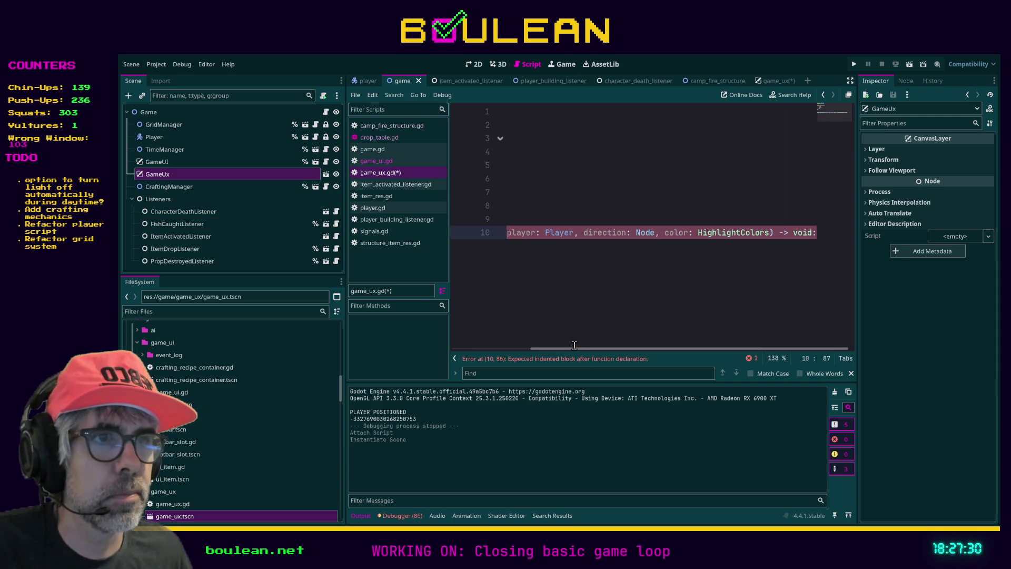
mouse_move(558, 349)
mouse_down()
mouse_move(453, 340)
mouse_move(579, 274)
mouse_up()
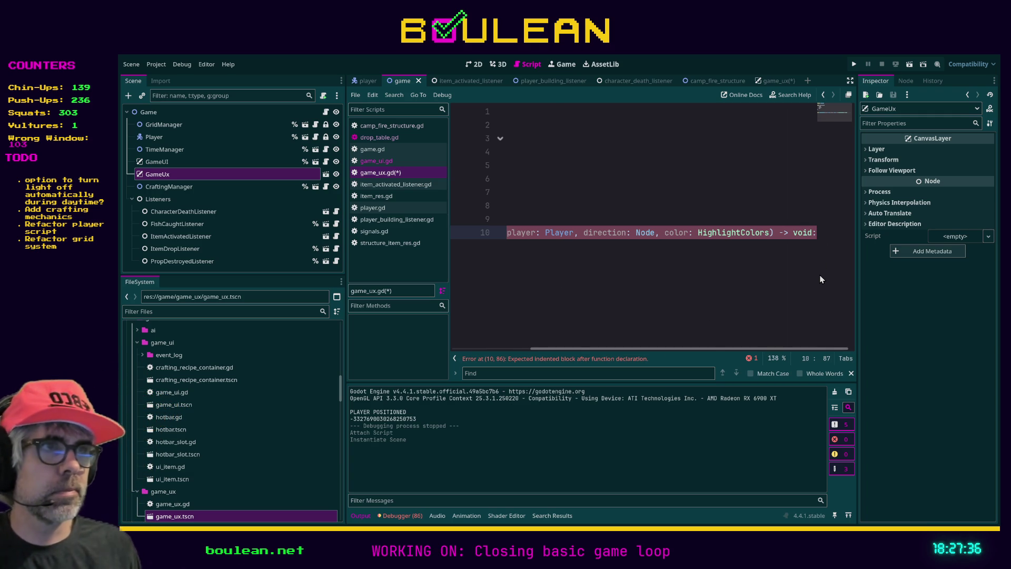
key(Return)
Give _highlight_tile an indented pass body and save game_ux.gd.
text(pass)
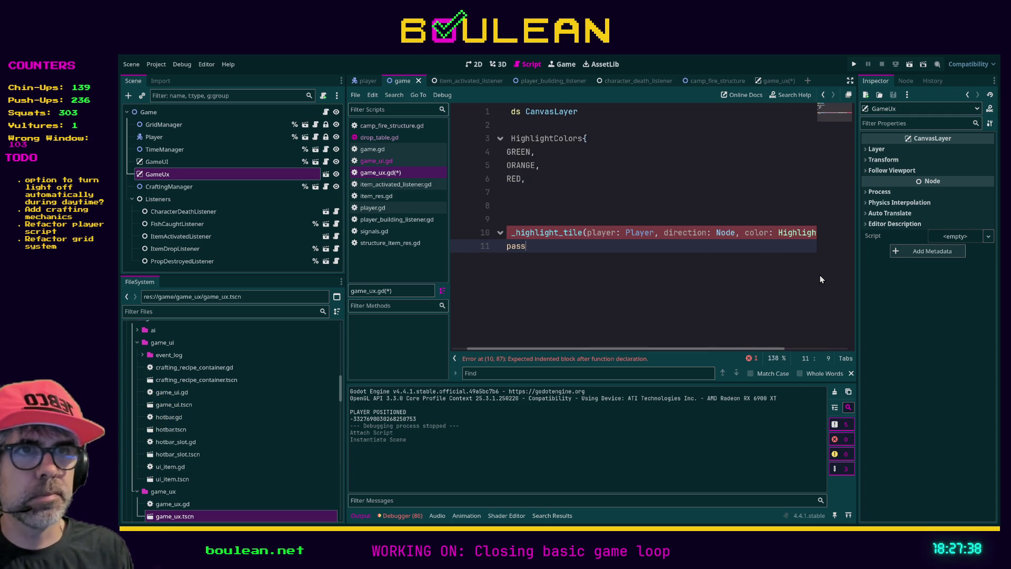
key(Up)
key(Left)
key(Left)
key(Left)
text(func)
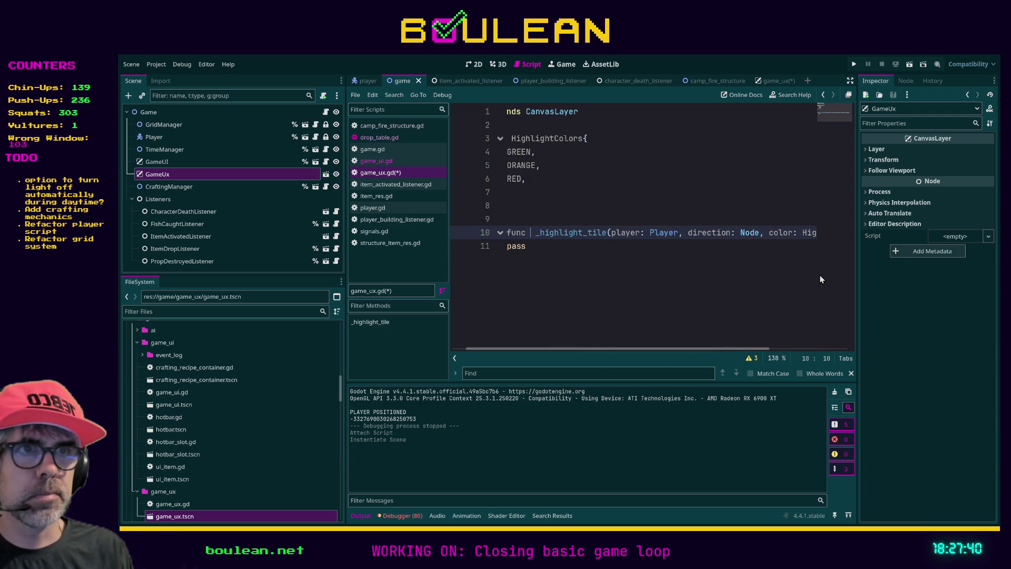
key(Down)
key(Home)
key(Tab)
key(ctrl+s)
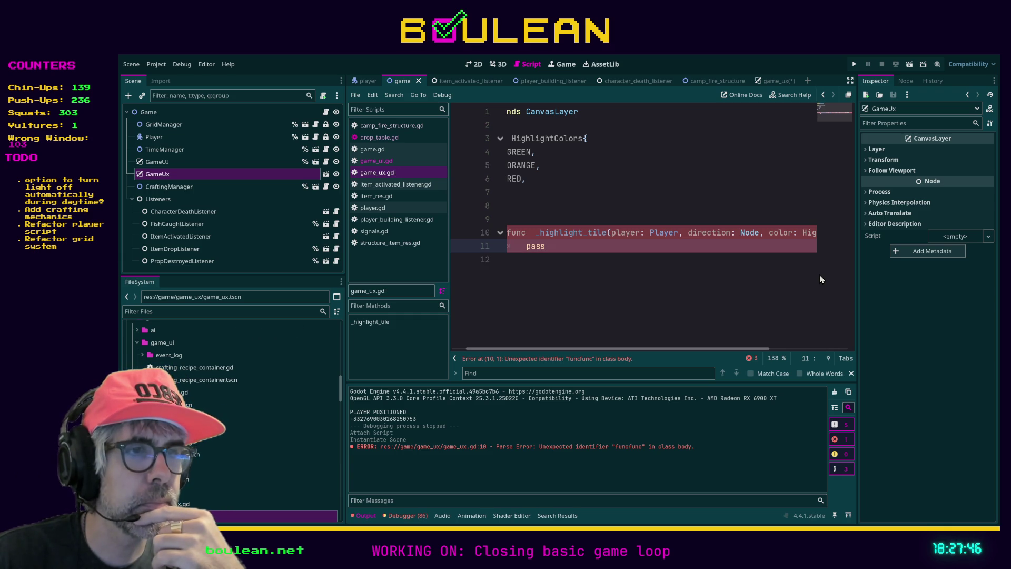
Delete the duplicated func keyword, save again, and search the whole project for DIRECTION.
key(Up)
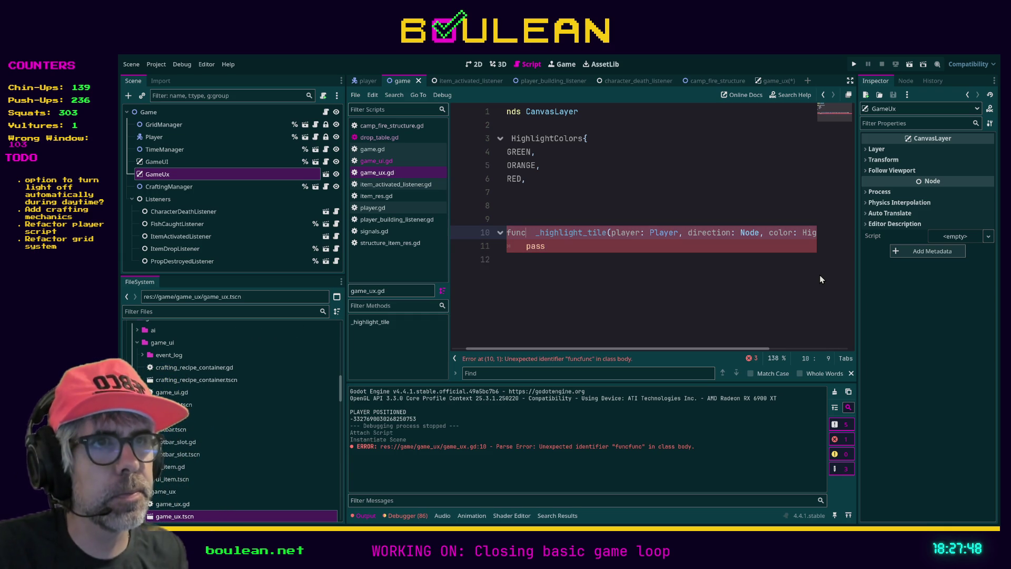
key(Home)
key(Delete)
key(Delete)
key(Delete)
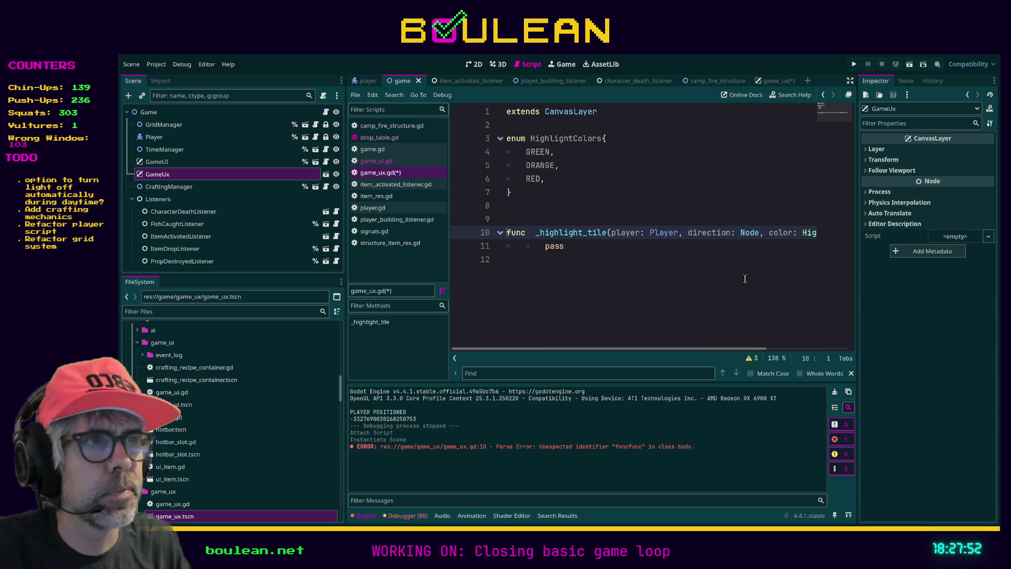
click(616, 309)
key(ctrl+s)
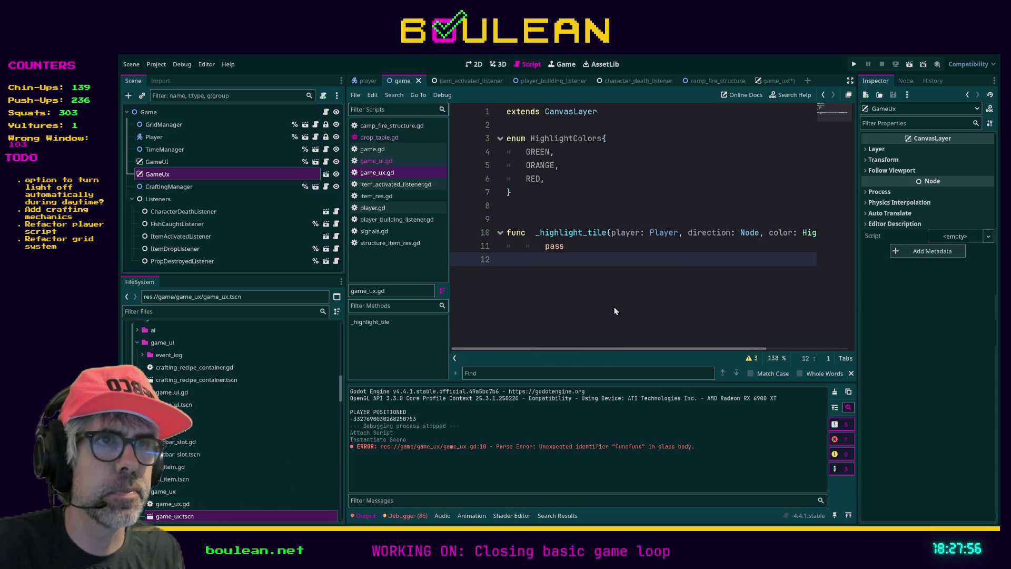
key(ctrl+shift+f)
key(Return)
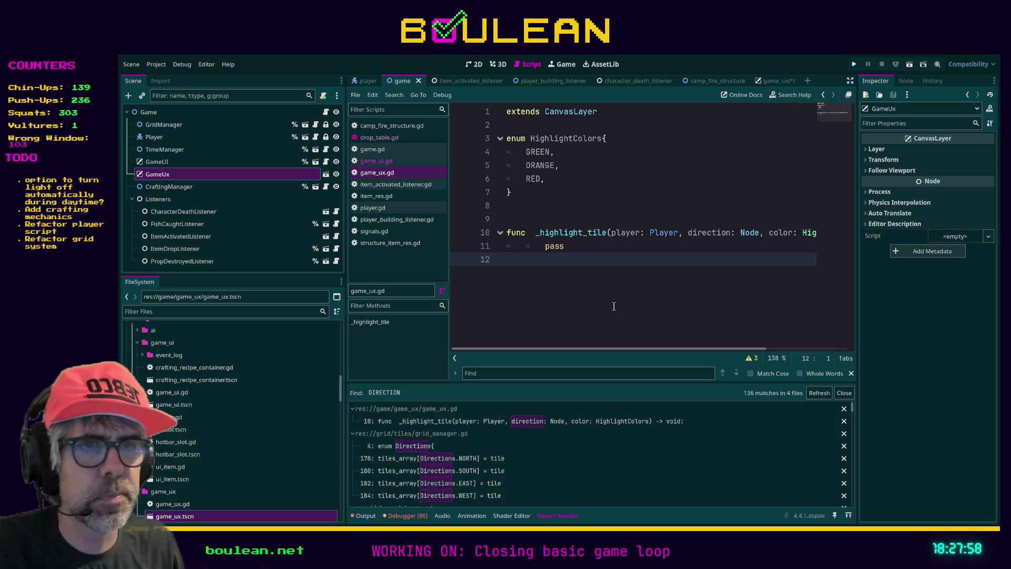
Open the enum Directions definition in grid_manager.gd from the search results.
click(418, 450)
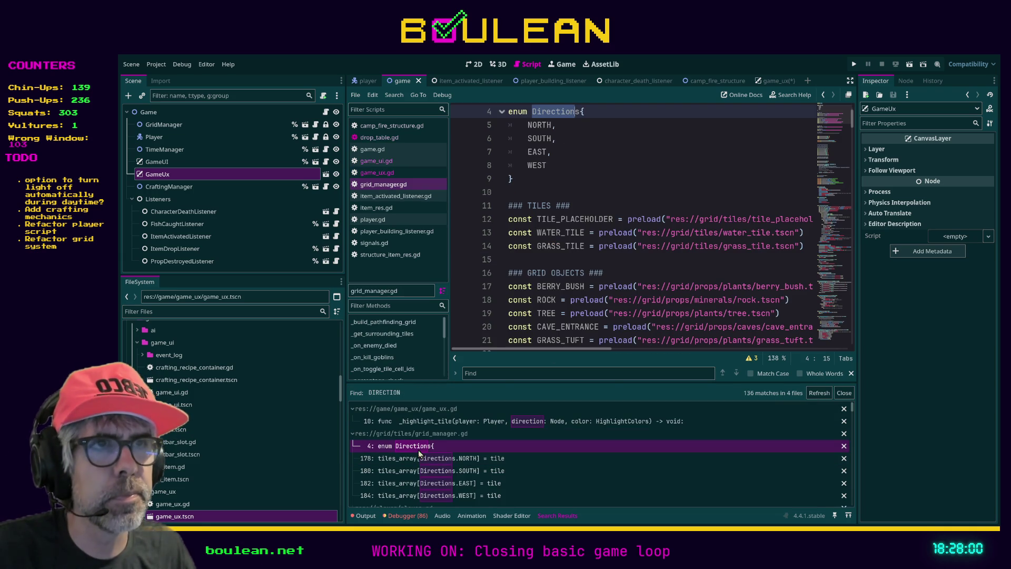
scroll(616, 192, up, 1)
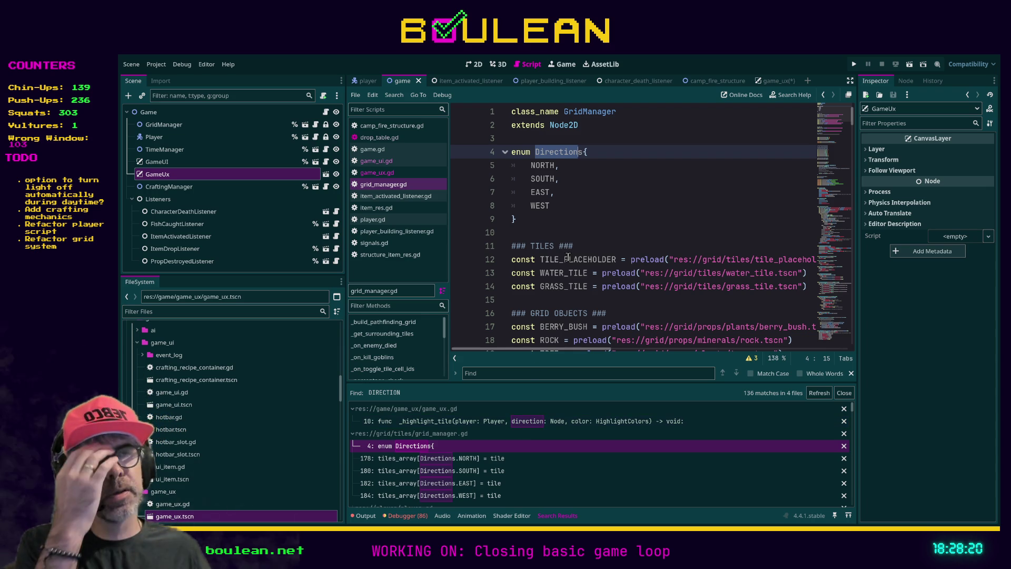
click(561, 223)
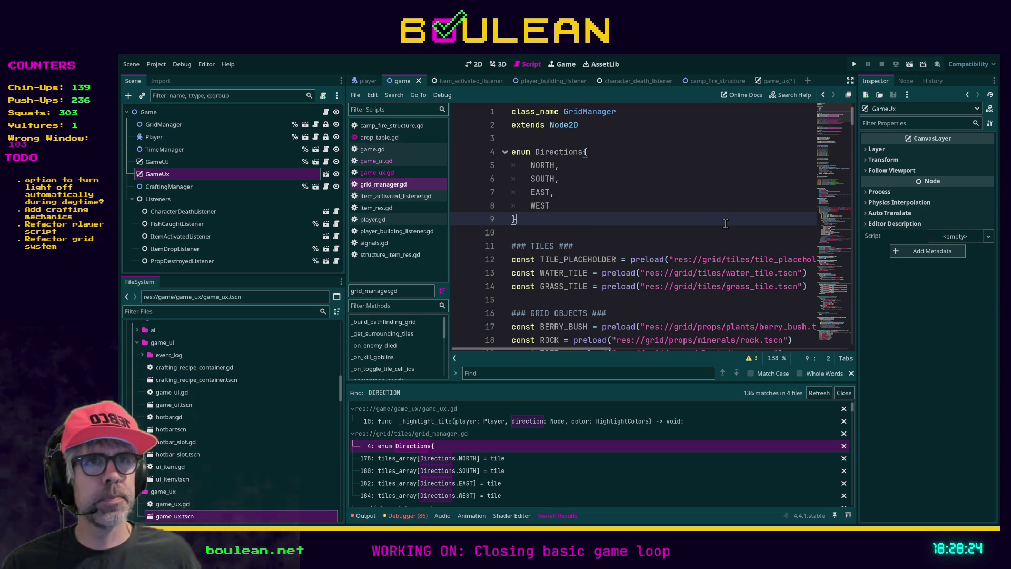
Go back to game.gd and scroll to its top, where the GameStates enum is.
key(alt+Left)
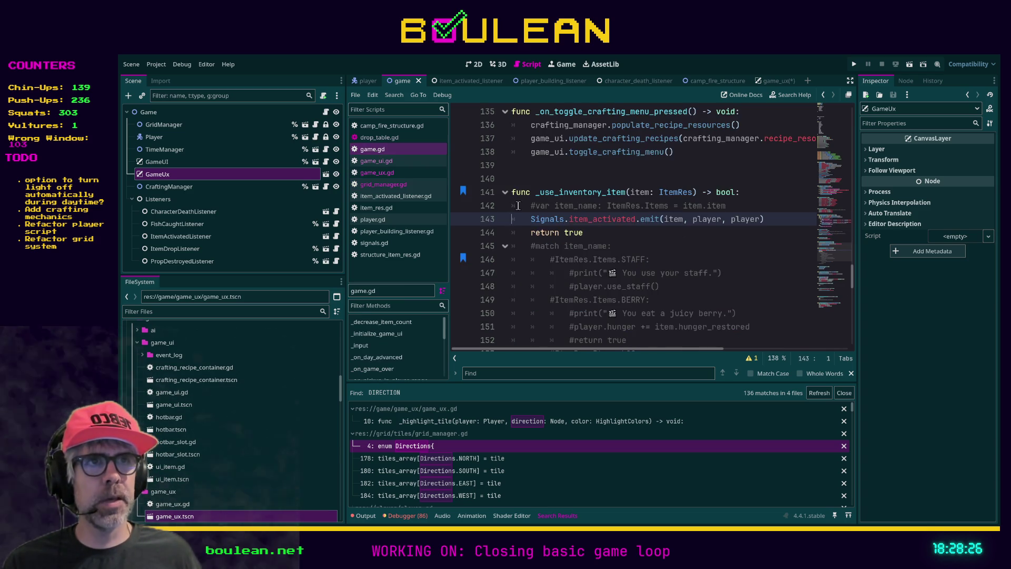
scroll(498, 198, up, 15)
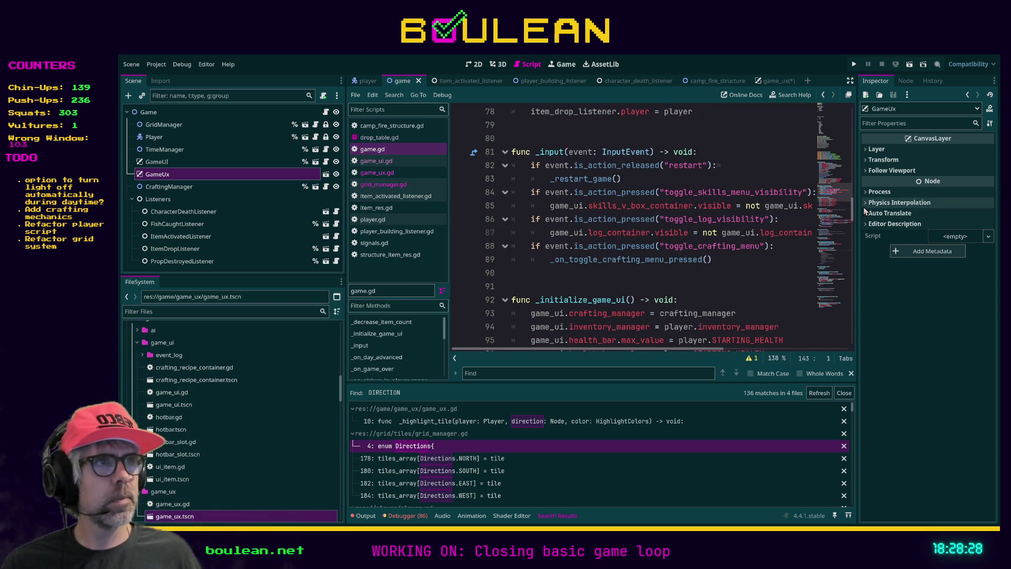
drag(853, 211, 854, 105)
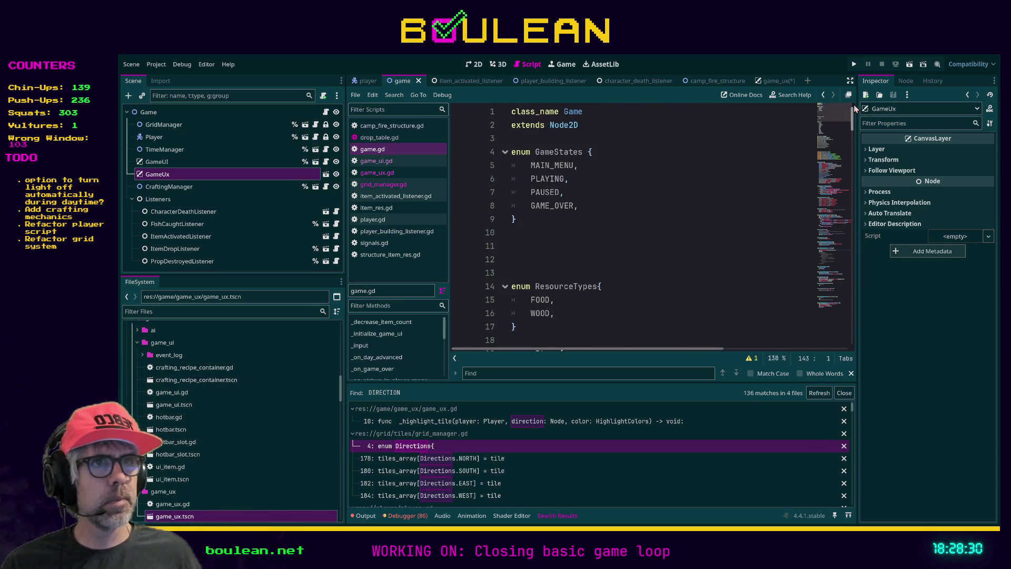
click(515, 260)
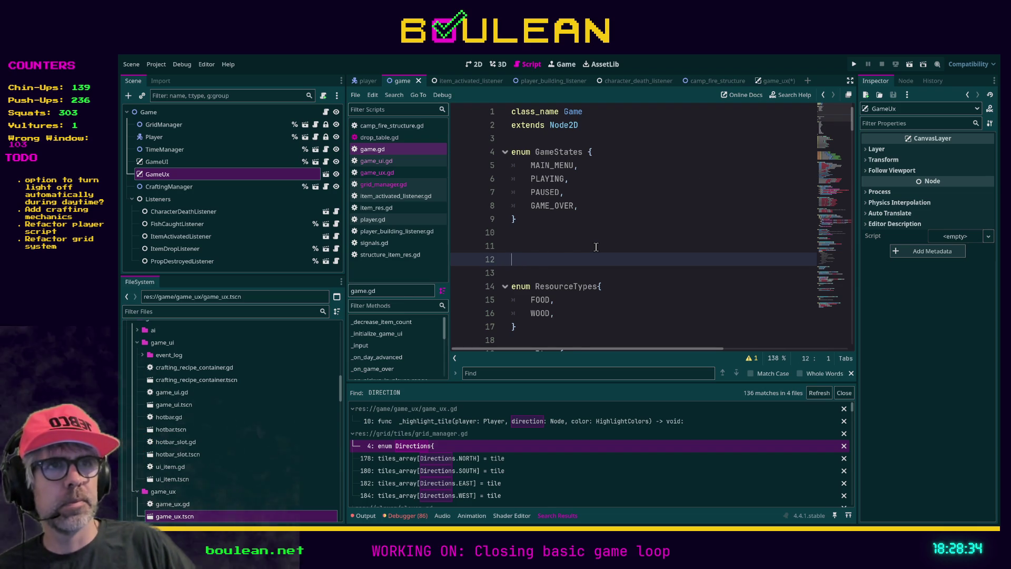
Insert an enum Directions declaration above enum GameStates in game.gd.
key(Up)
key(Up)
key(Up)
key(Up)
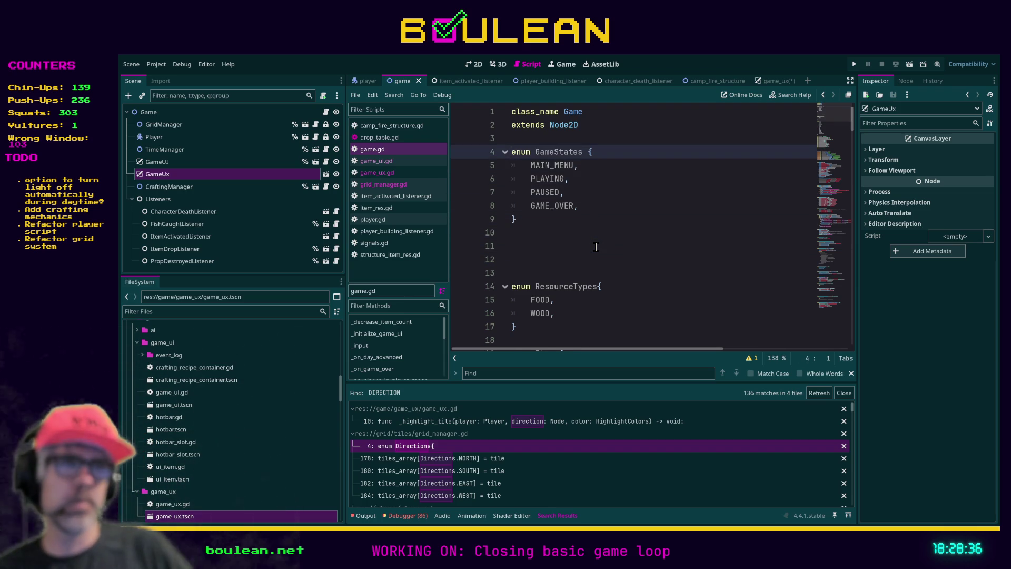
key(Return)
key(Return)
key(Return)
key(Up)
key(Up)
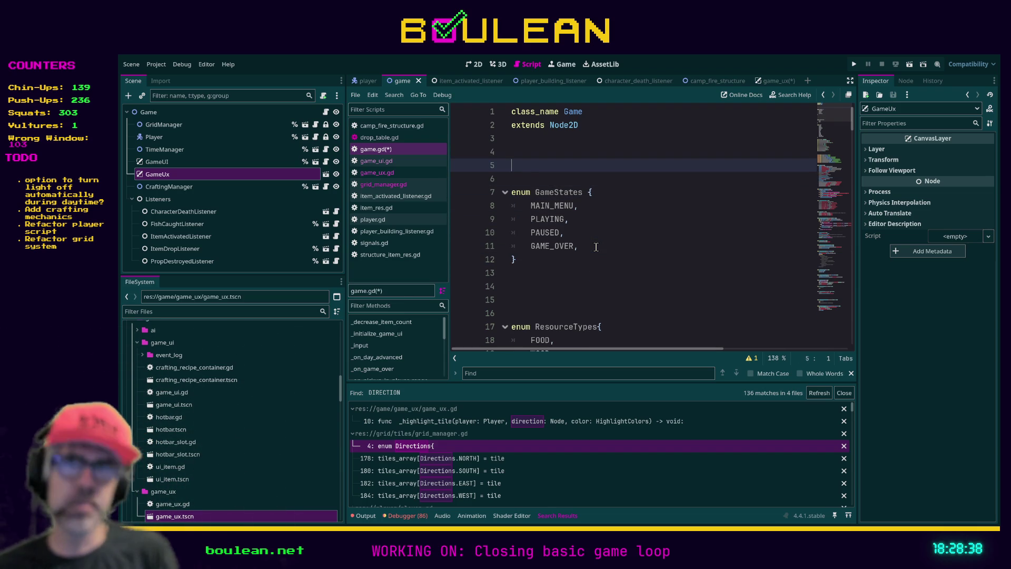
text(m Direc)
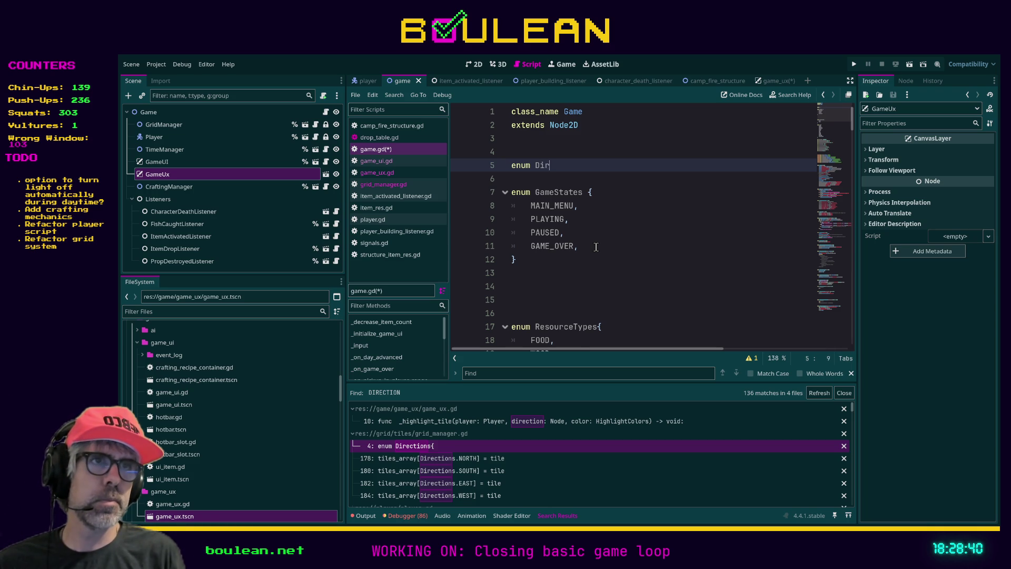
text(tions {)
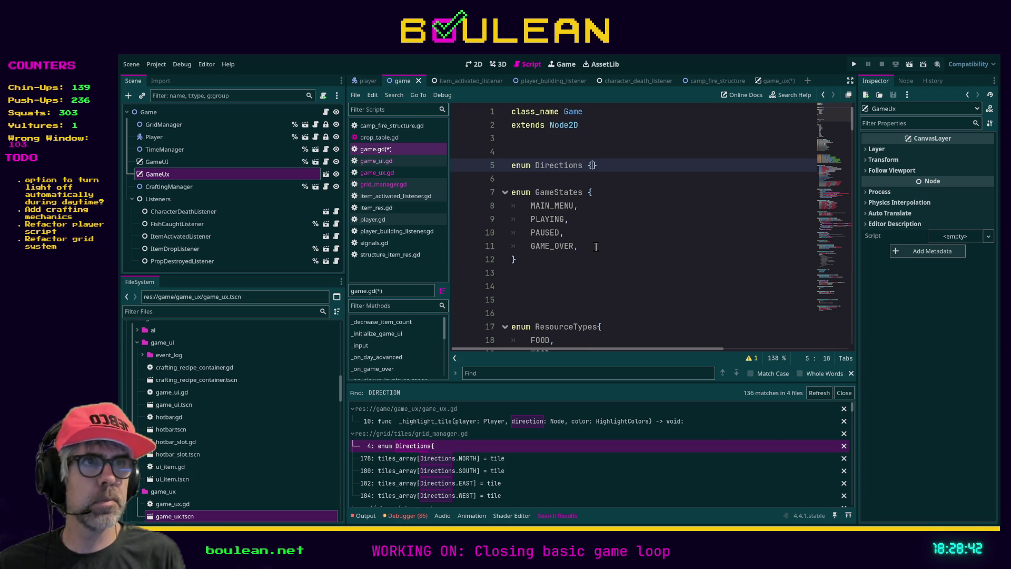
key(Return)
Fill the Directions enum with NORTH, SOUTH, EAST and WEST and save game.gd.
text(NOR)
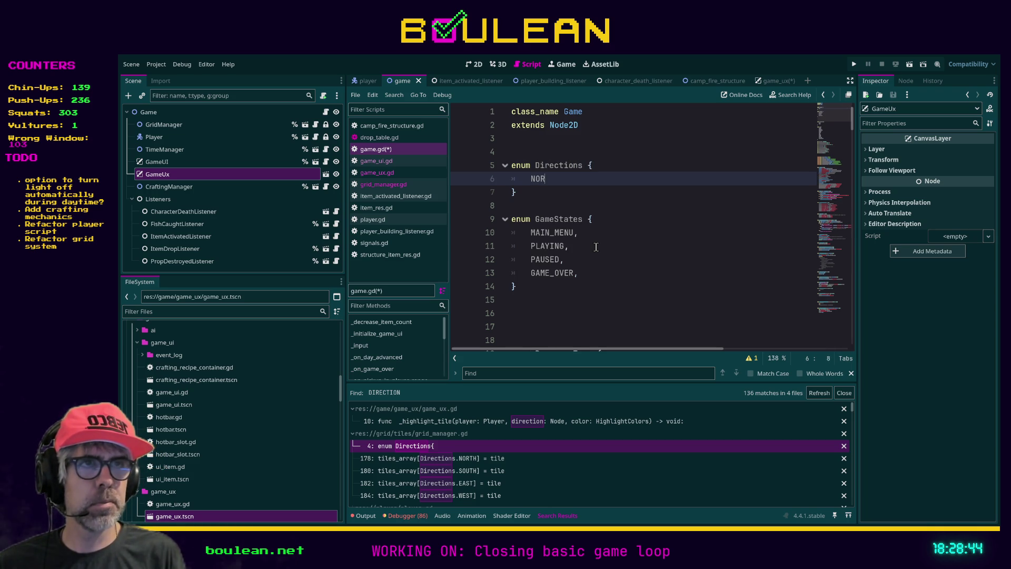
key(Return)
text(SOUTH,)
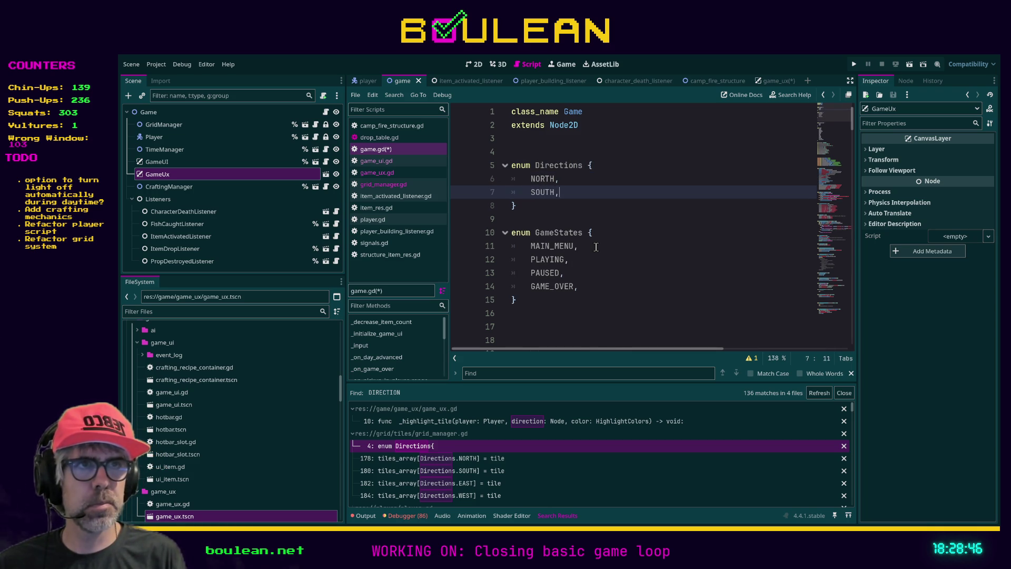
key(Return)
text(EAST,)
key(Return)
text(WES)
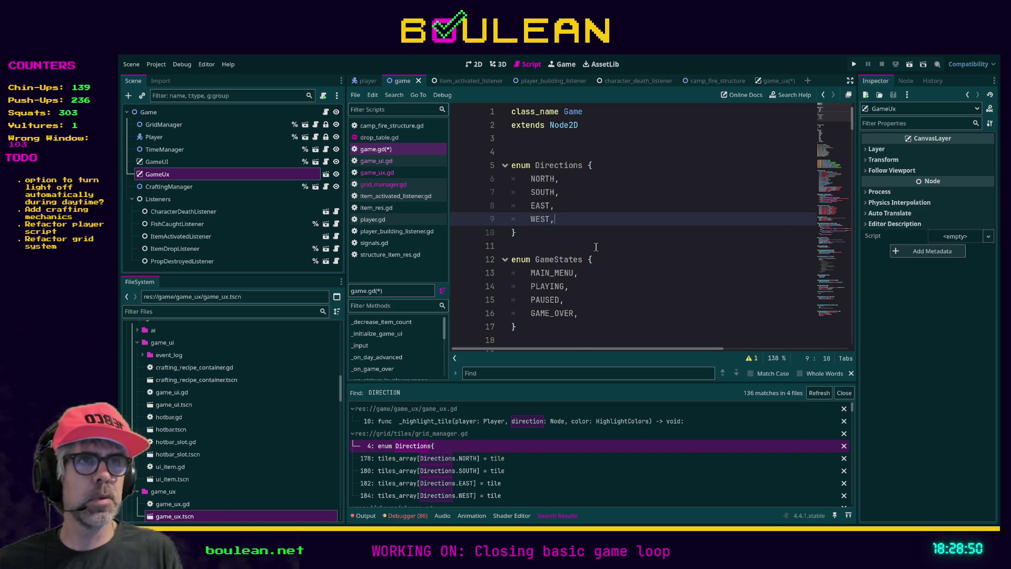
key(ctrl+s)
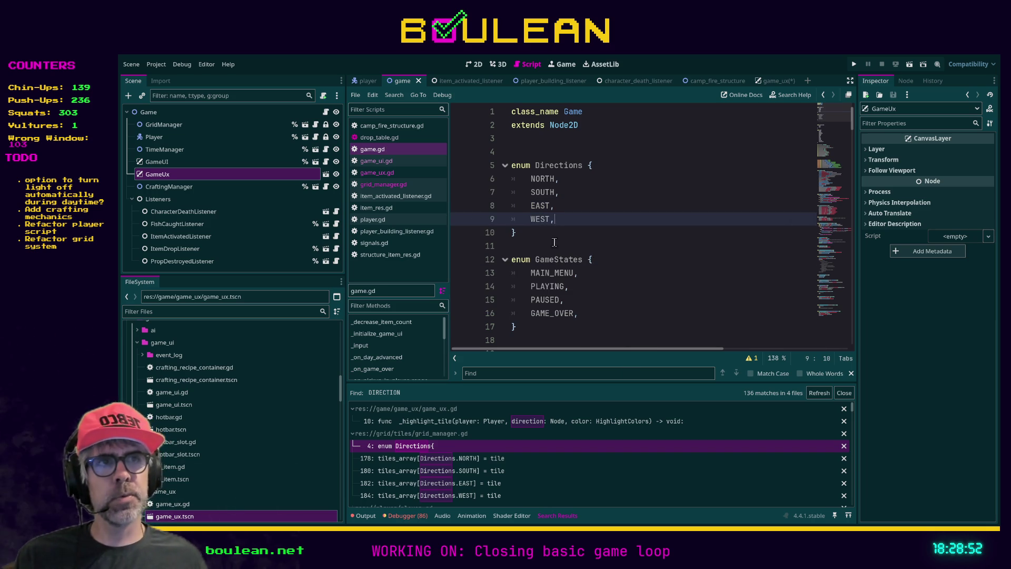
click(388, 173)
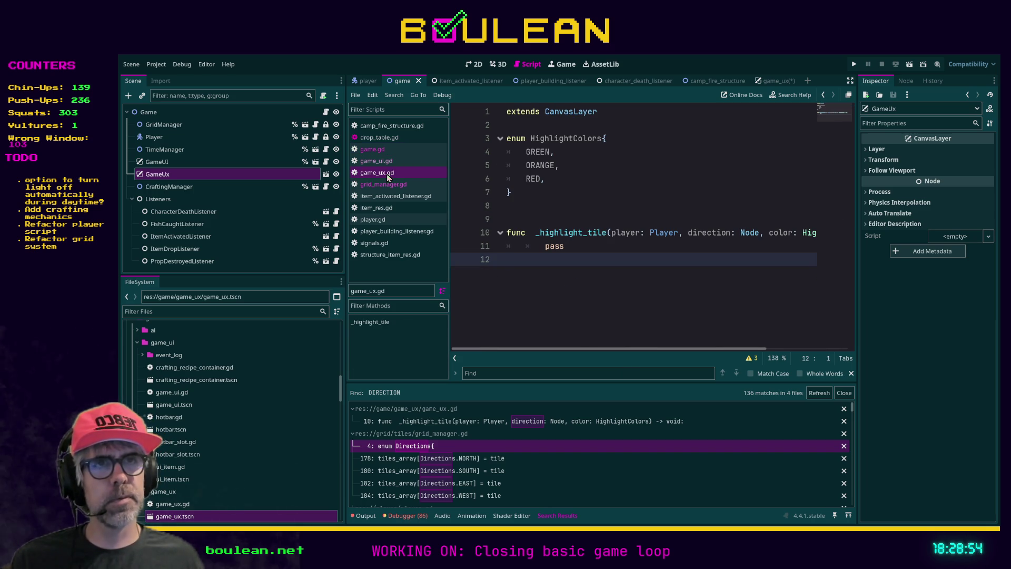
Add a trailing comma after WEST in grid_manager.gd's Directions enum.
click(396, 189)
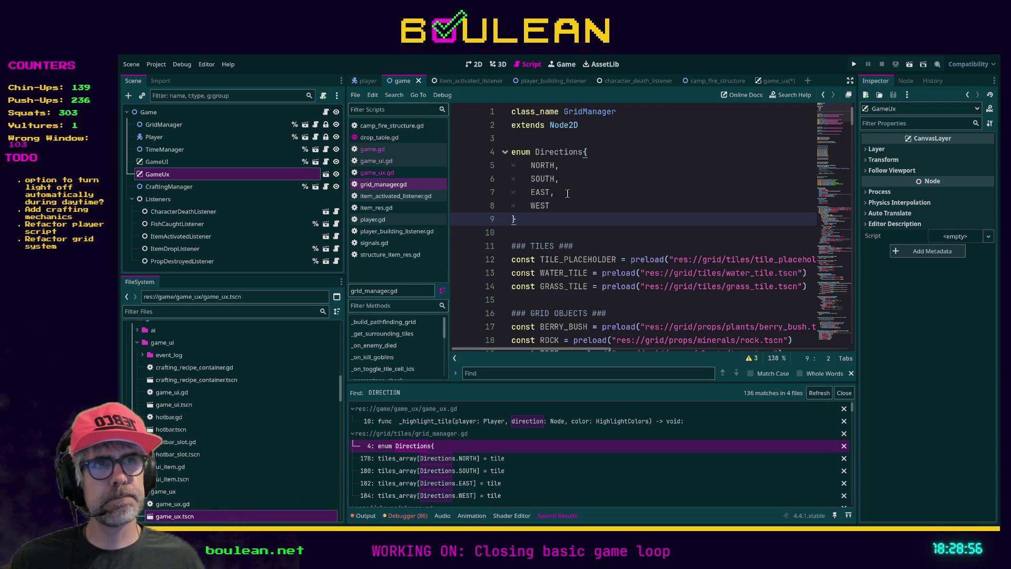
click(587, 205)
text(,)
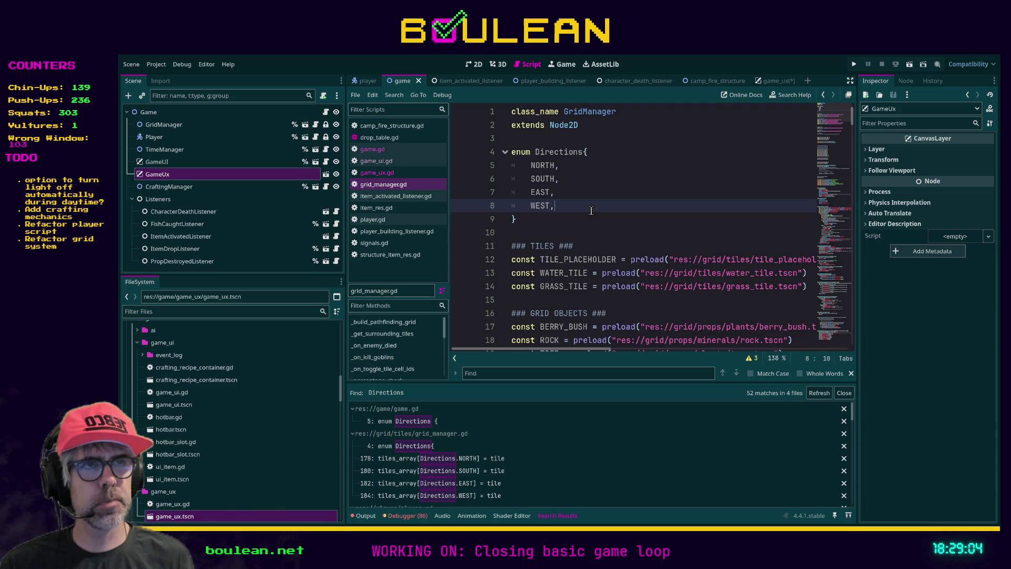
Find 'Directions.' and put carets on all four occurrences in _get_surrounding_tiles.
key(ctrl+f)
text(Dir)
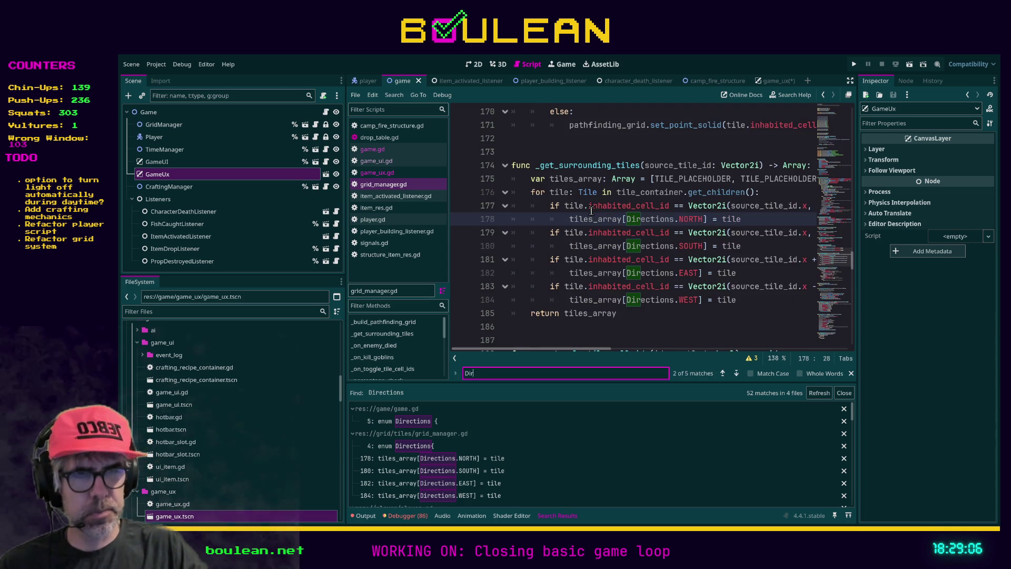
text(ection)
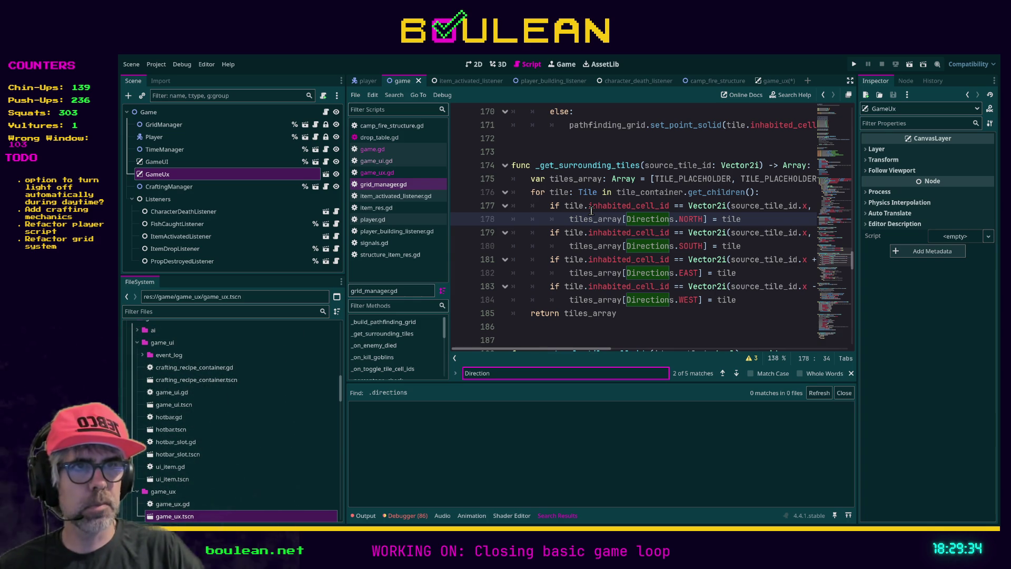
scroll(591, 211, up, 2)
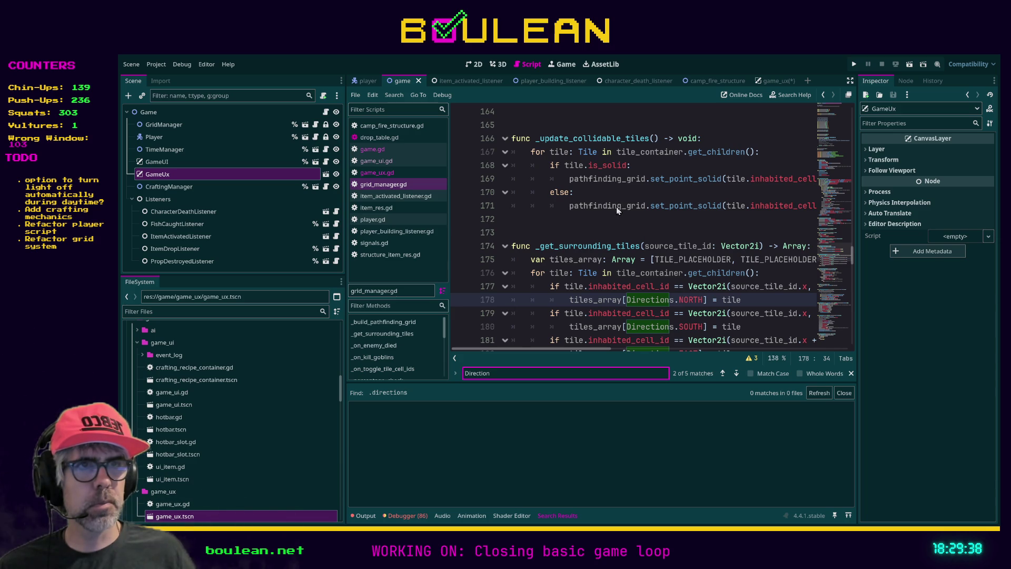
scroll(853, 235, up, 9)
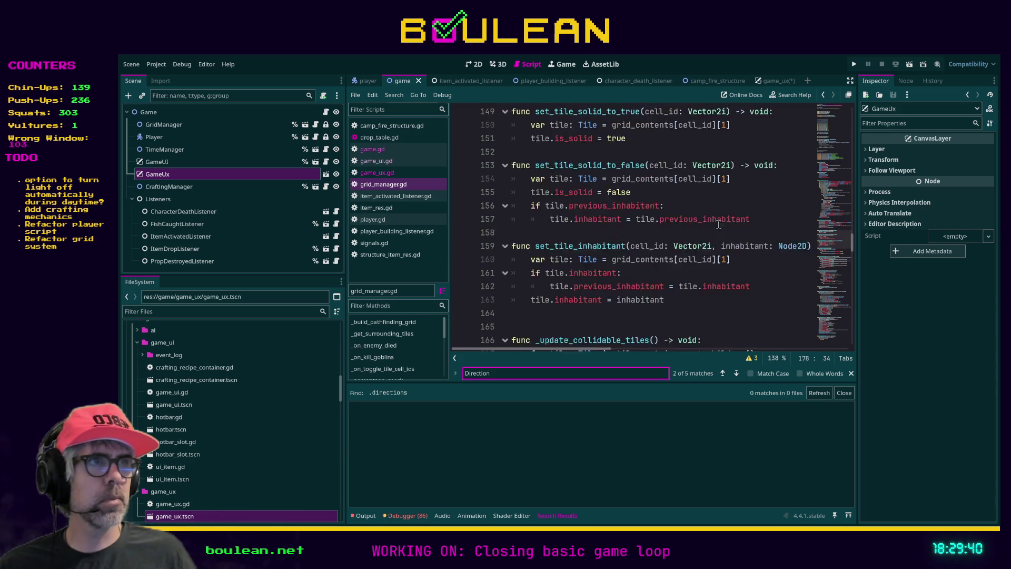
drag(853, 232, 852, 108)
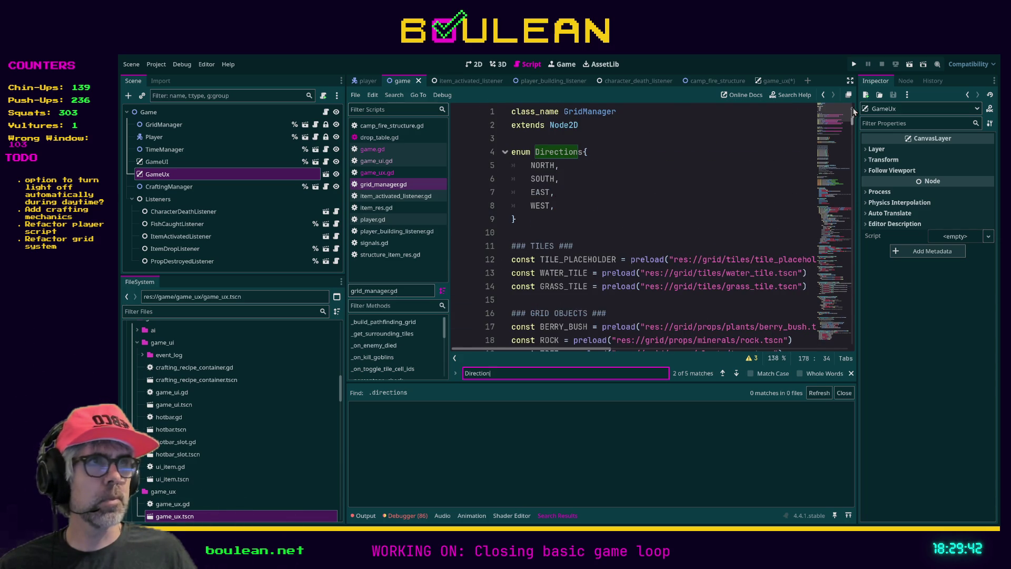
scroll(821, 143, down, 2)
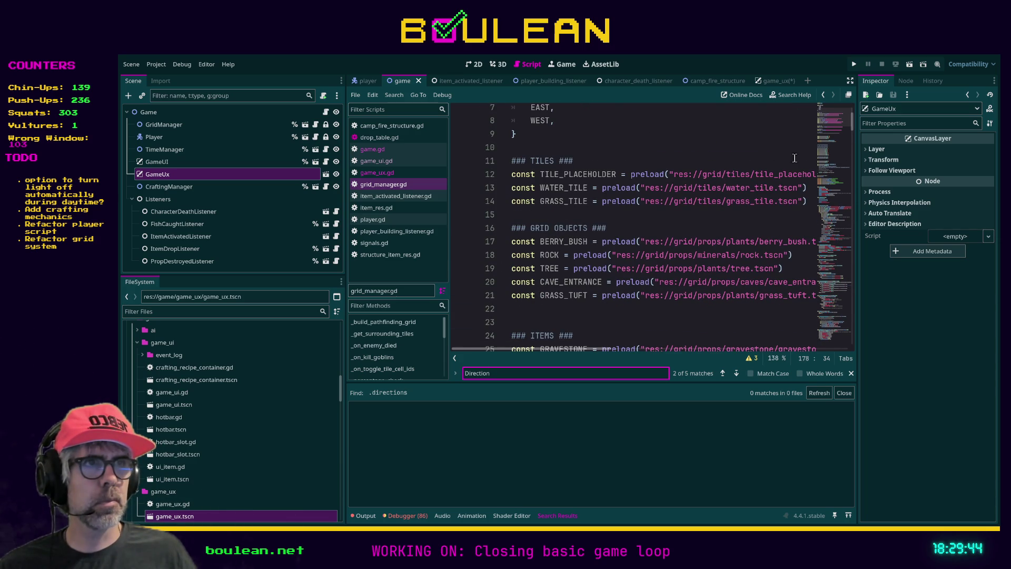
double_click(497, 373)
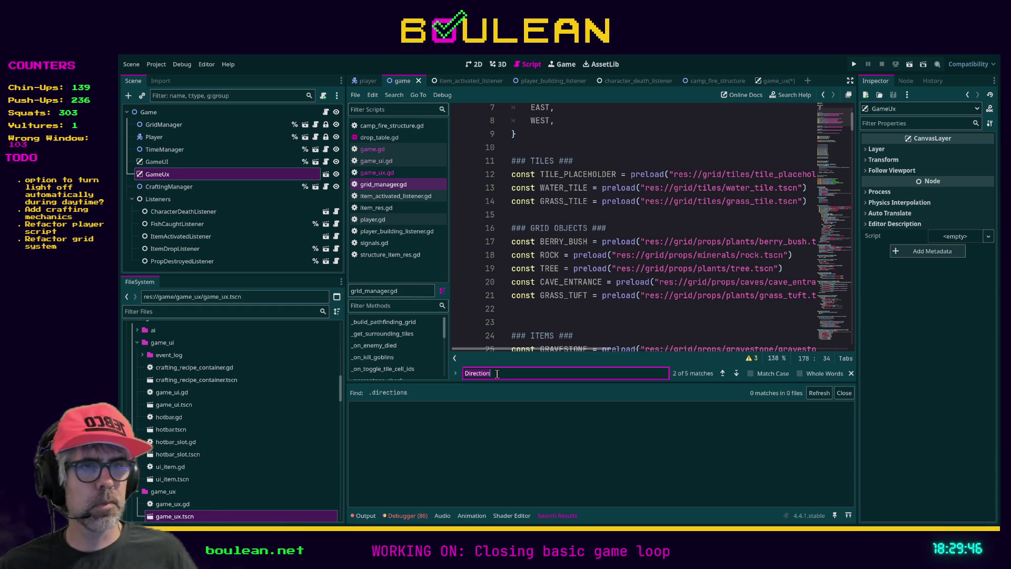
text(Dire)
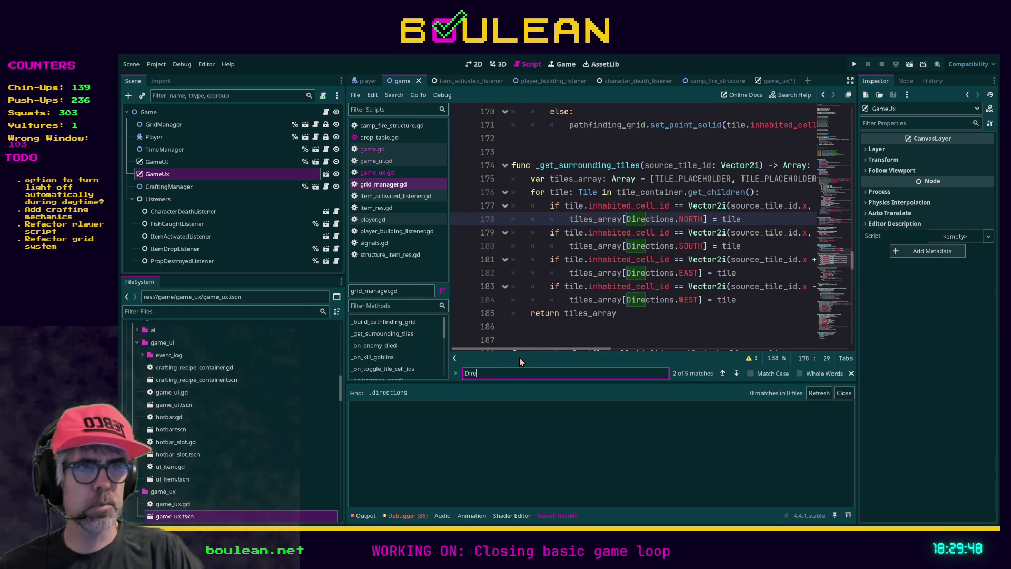
text(ction)
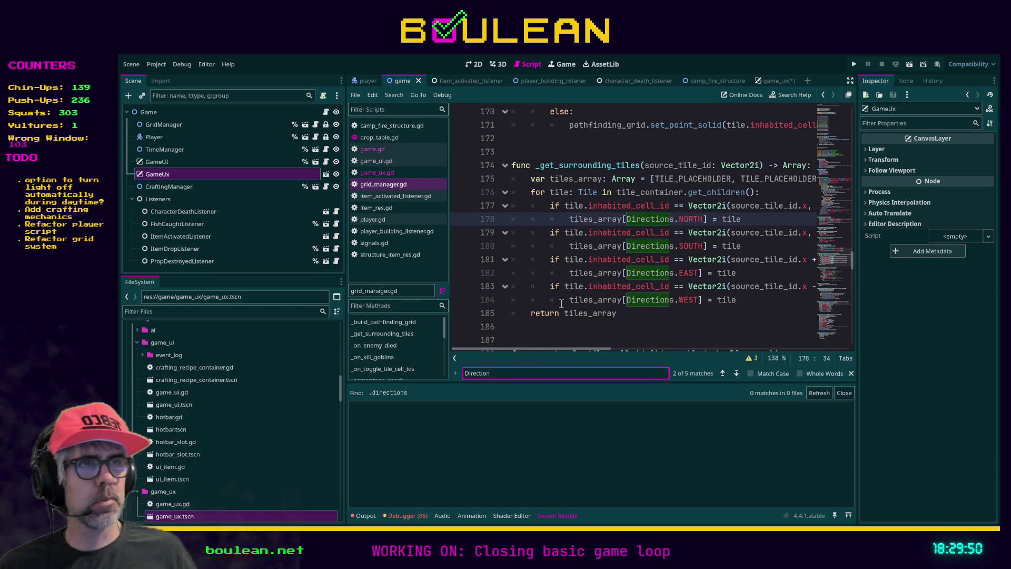
text(s)
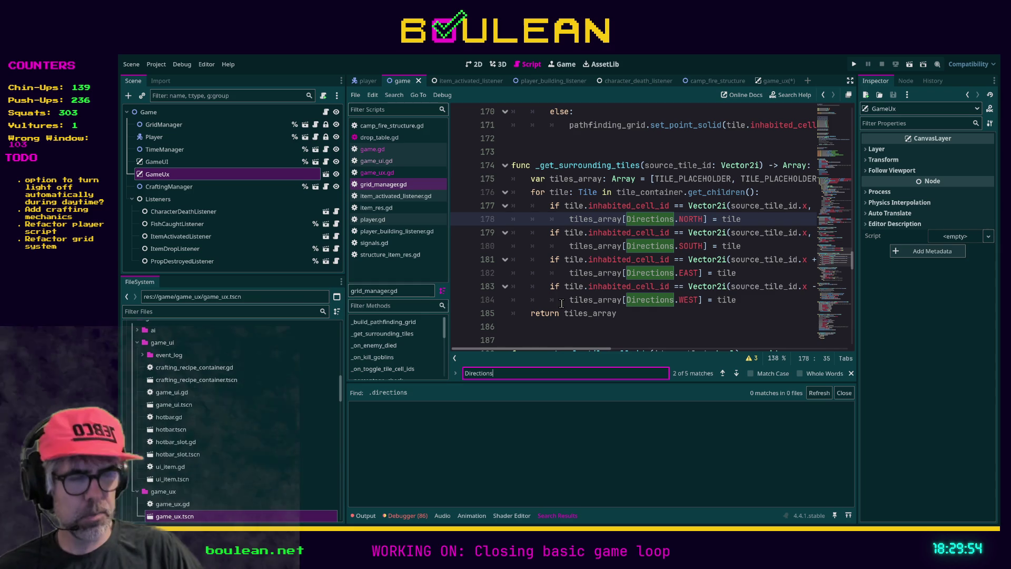
text(.)
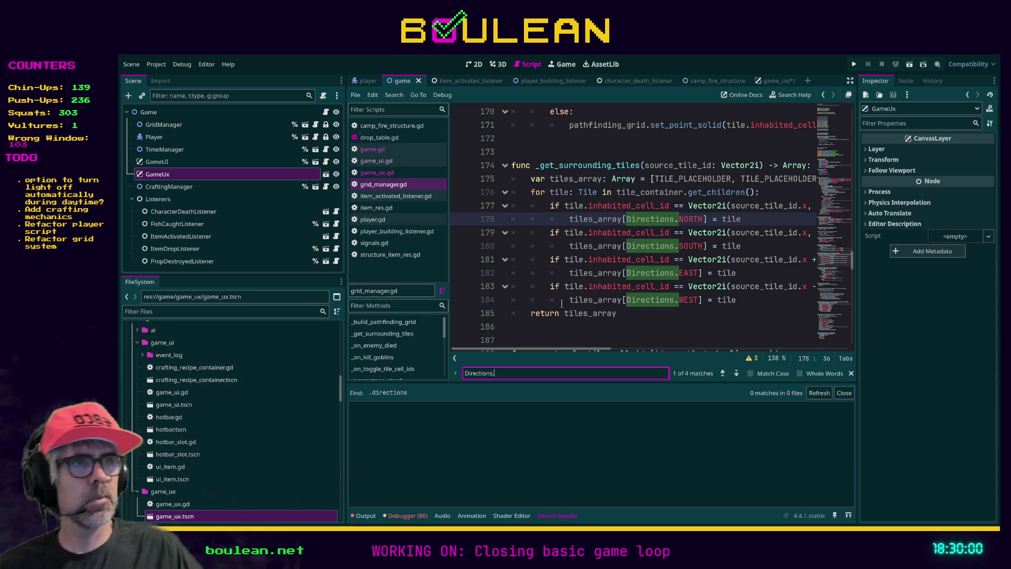
click(678, 219)
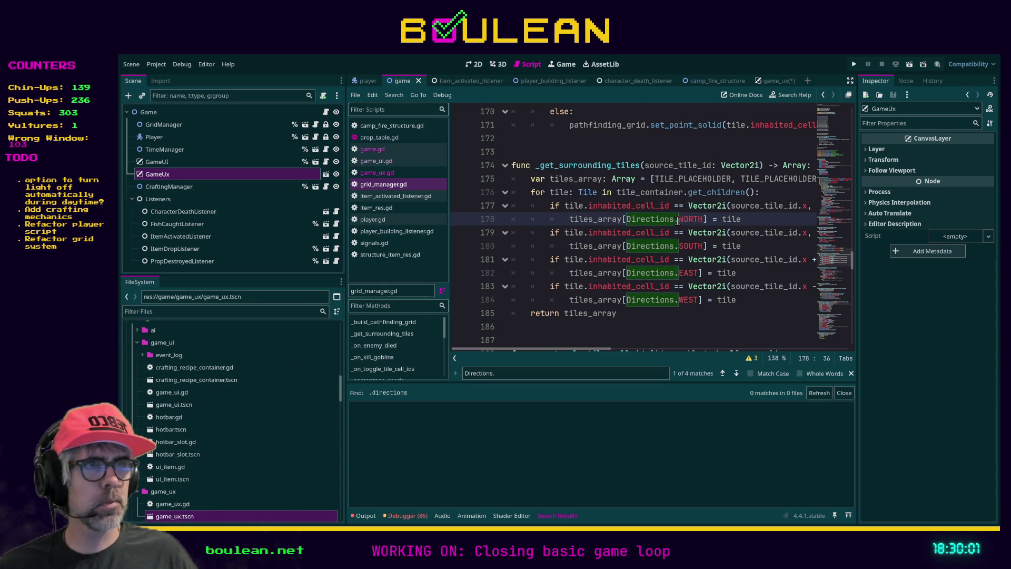
click(625, 219)
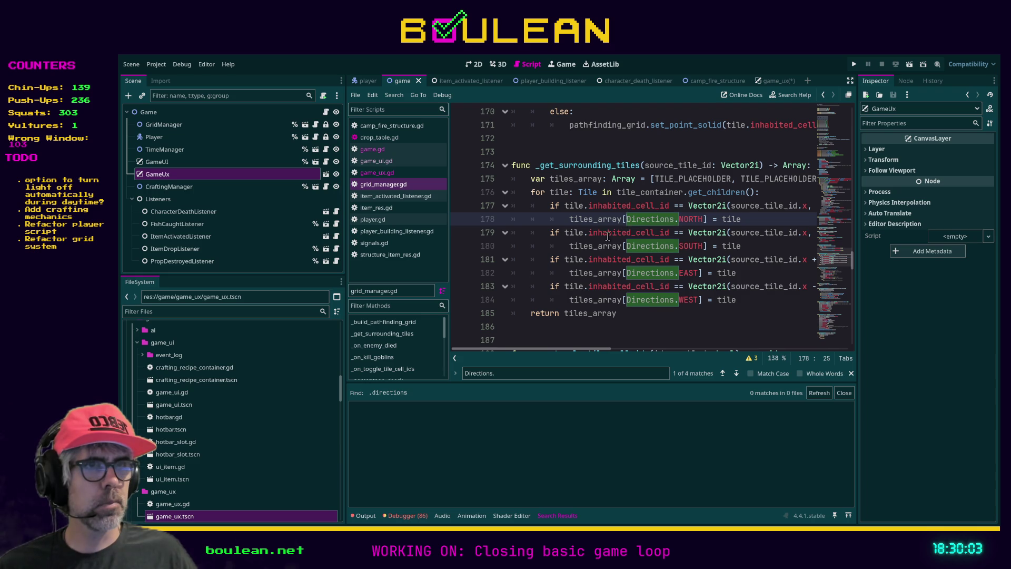
click(851, 373)
key(ctrl+d)
key(ctrl+d)
key(ctrl+d)
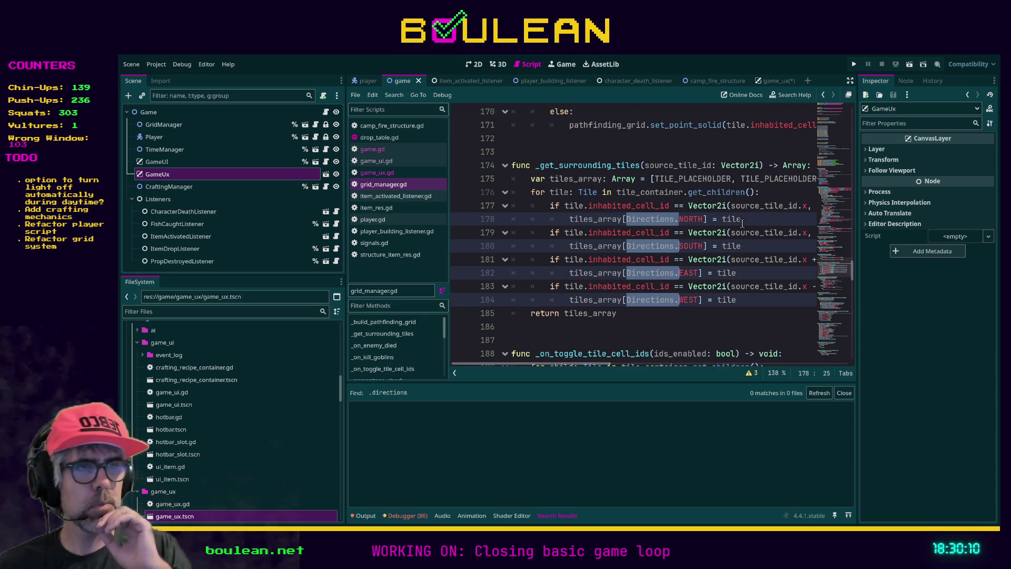
Prefix the four Directions references in _get_surrounding_tiles with 'Game.'.
key(Left)
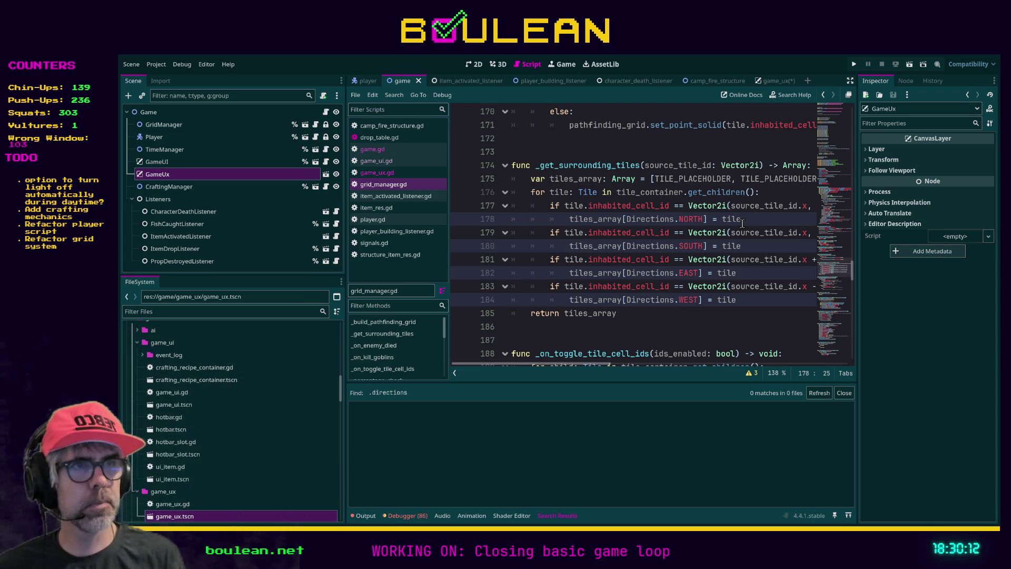
text(Game.)
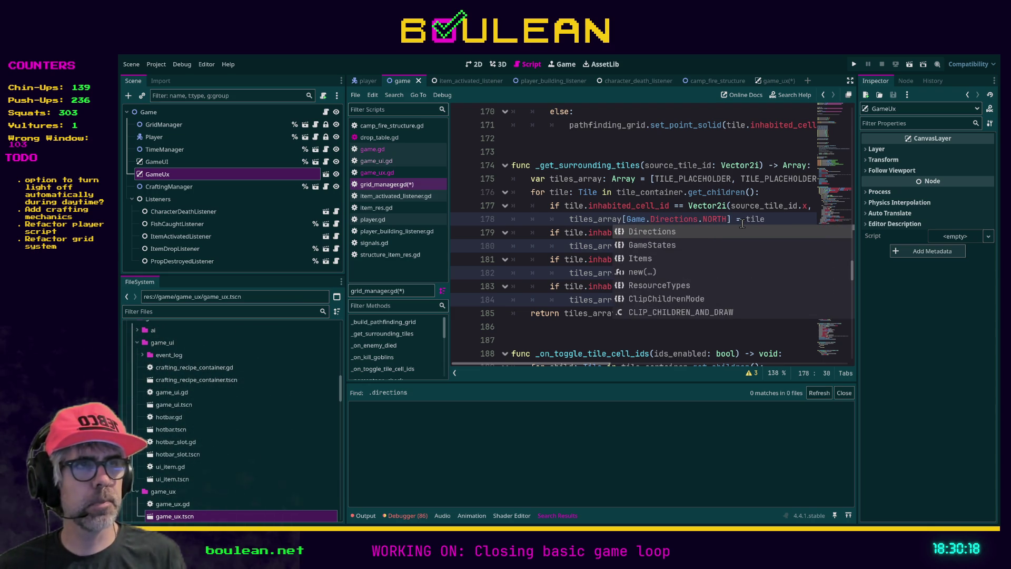
click(578, 329)
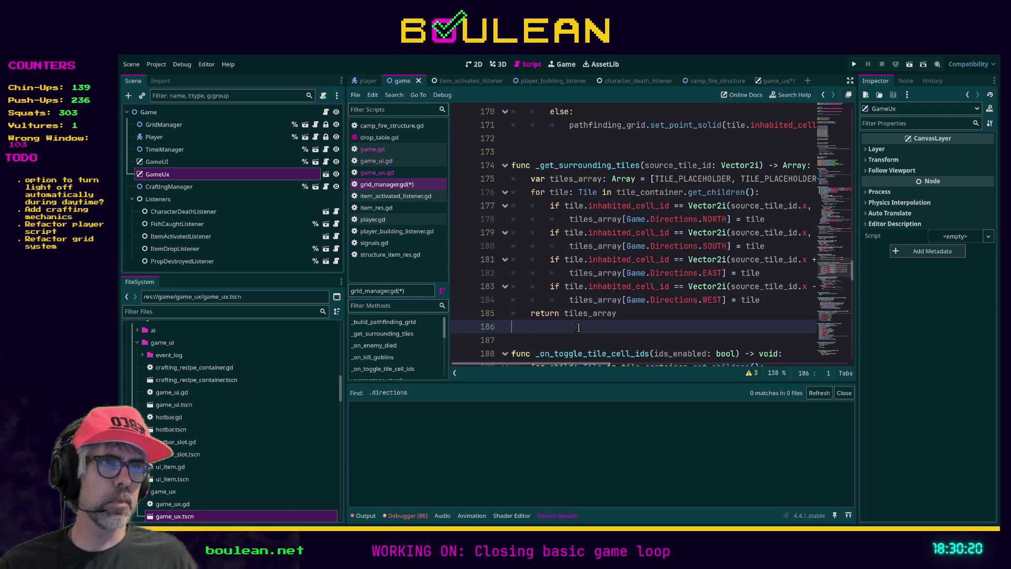
Comment out grid_manager.gd's own Directions enum on lines 4–9, save, and run the game.
scroll(810, 259, up, 1)
scroll(809, 259, up, 3)
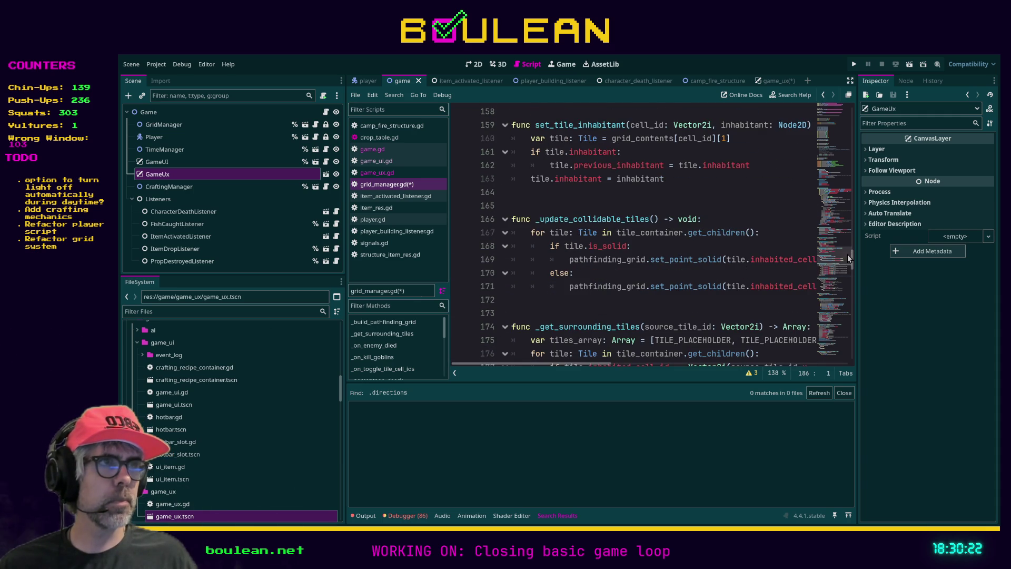
drag(853, 263, 851, 118)
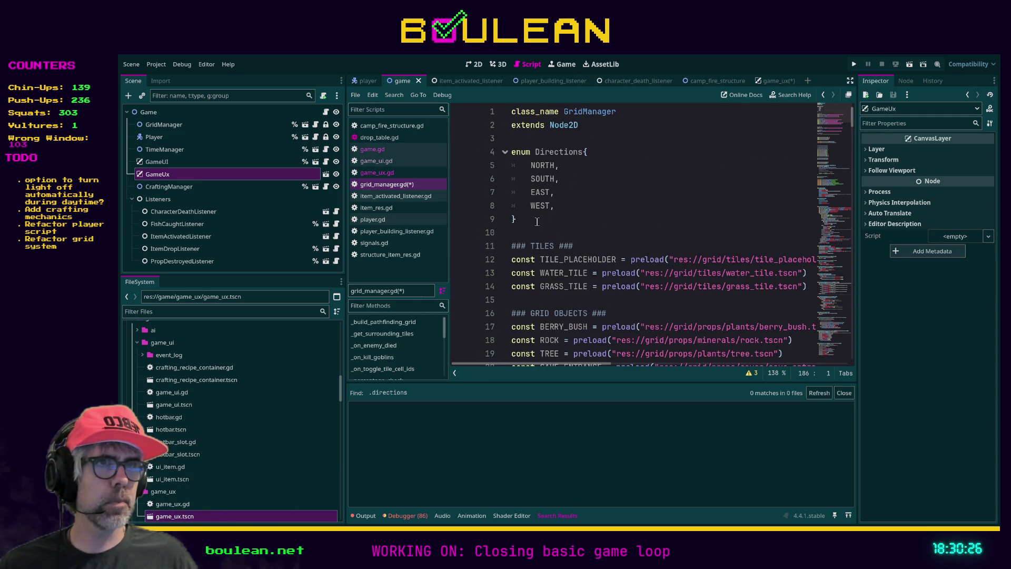
drag(538, 221, 498, 154)
key(ctrl+k)
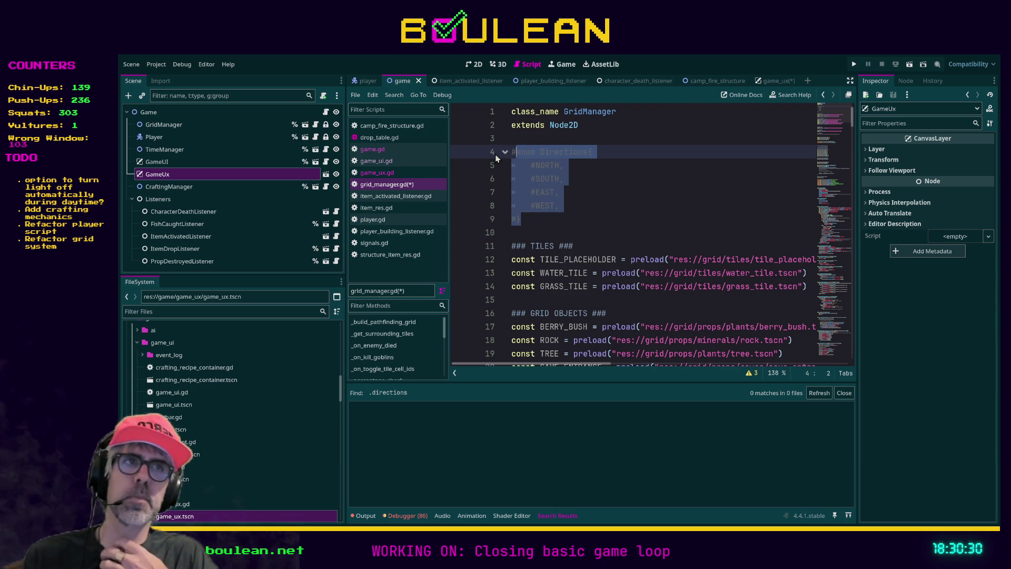
click(631, 204)
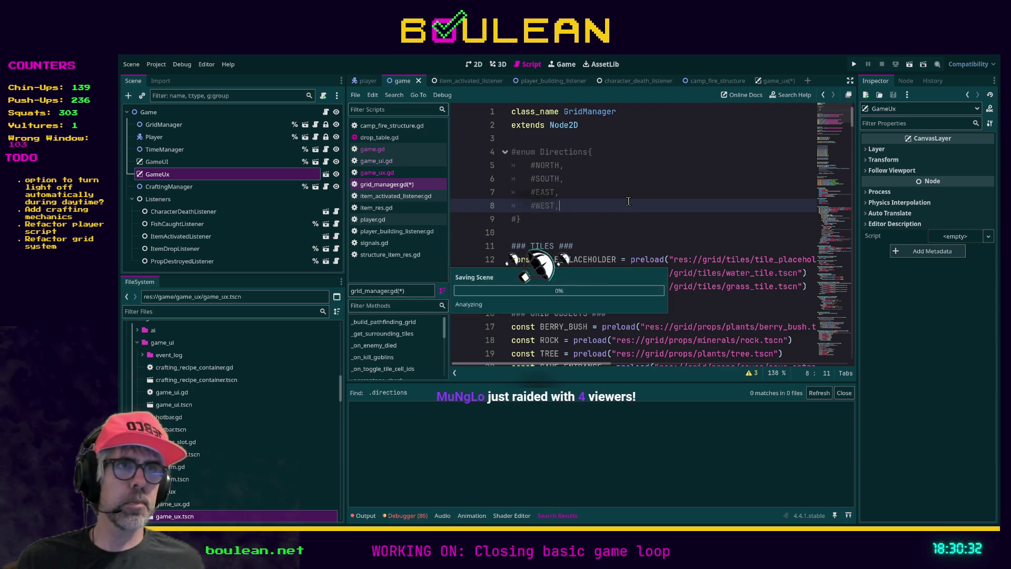
key(ctrl+s)
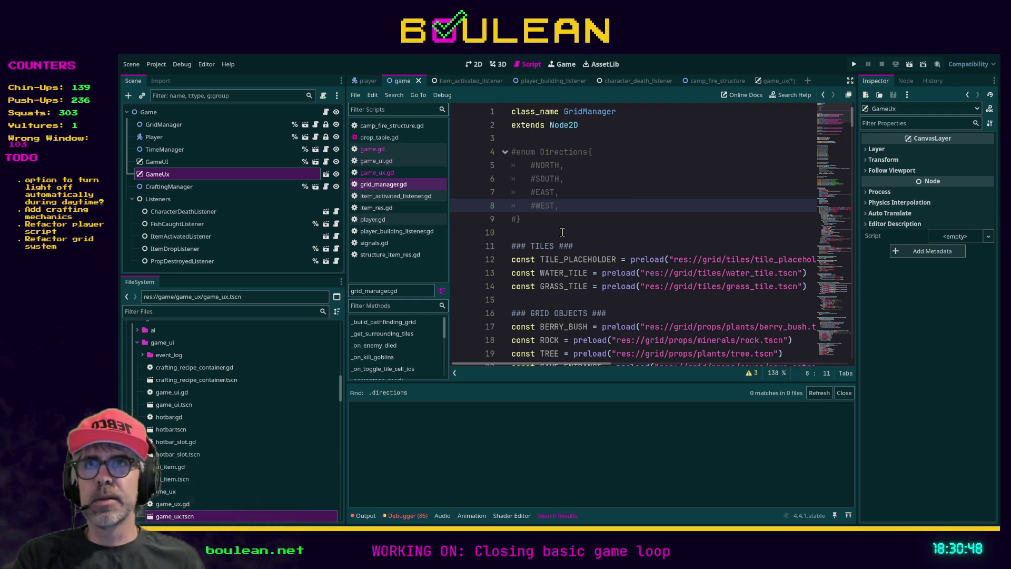
click(521, 232)
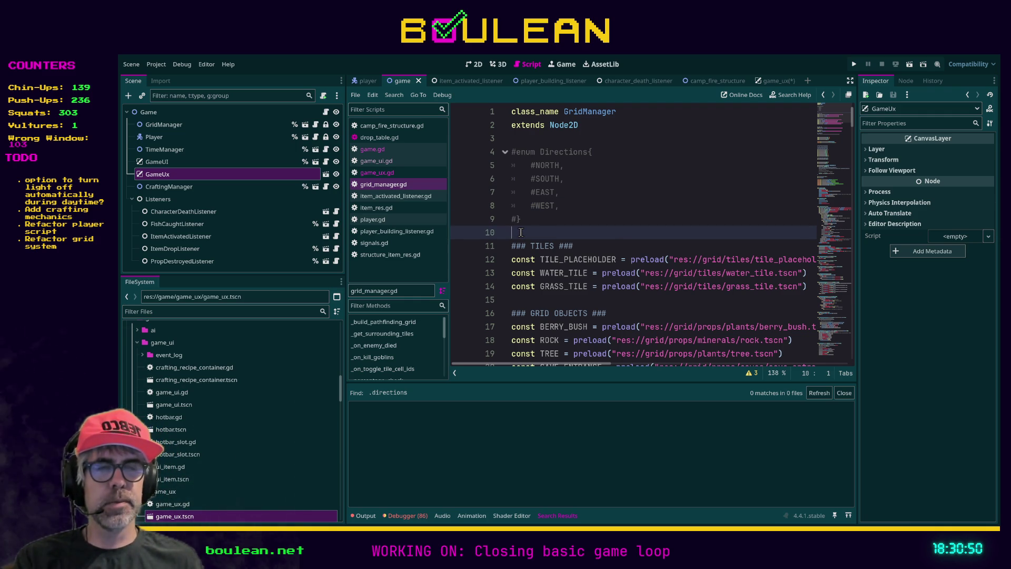
key(F5)
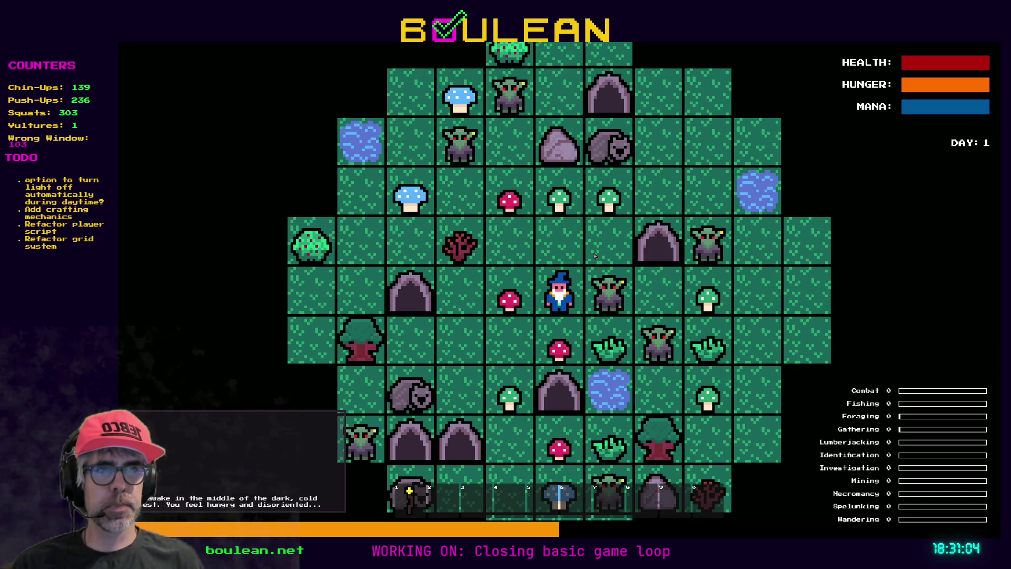
Test the game: move the wizard up and left, chop the goblin twice, then stop it.
key(Up)
key(Left)
key(Left)
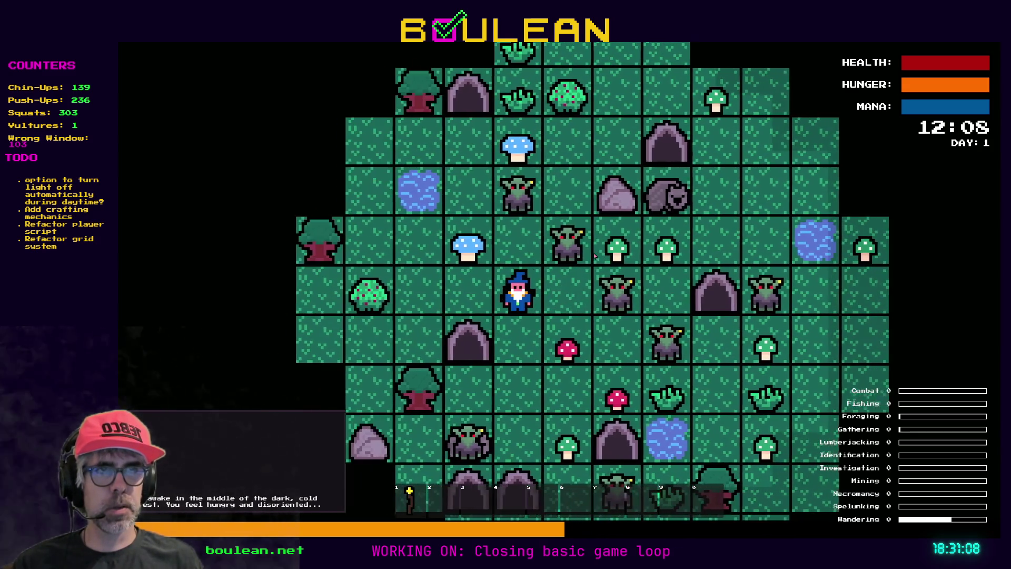
key(Right)
key(Right)
key(Right)
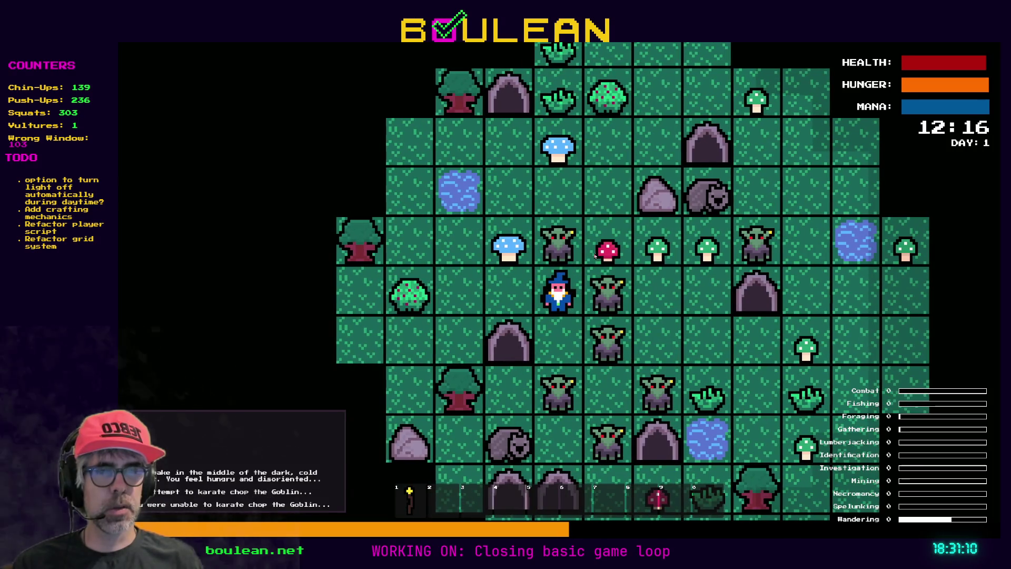
key(Right)
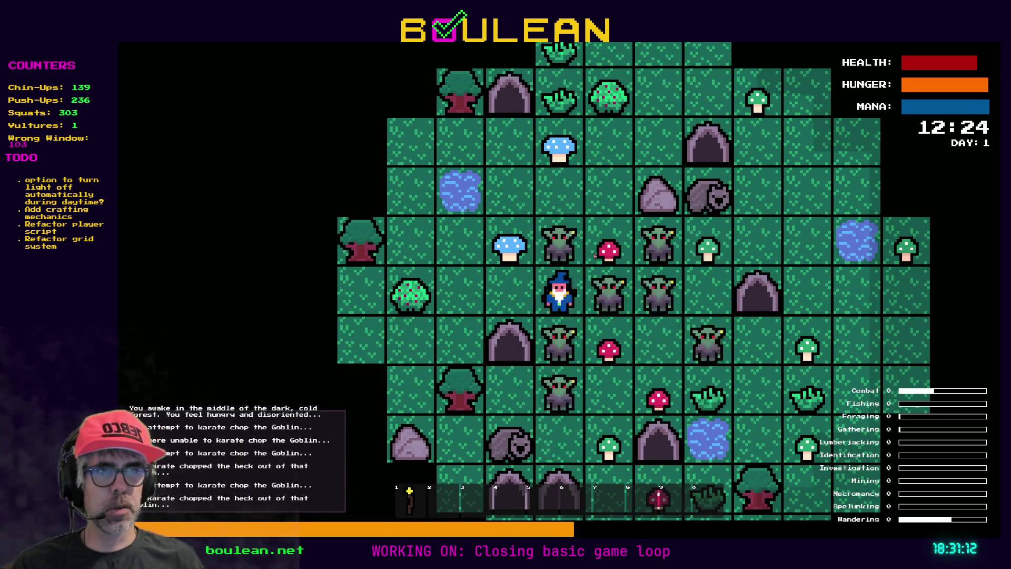
key(F8)
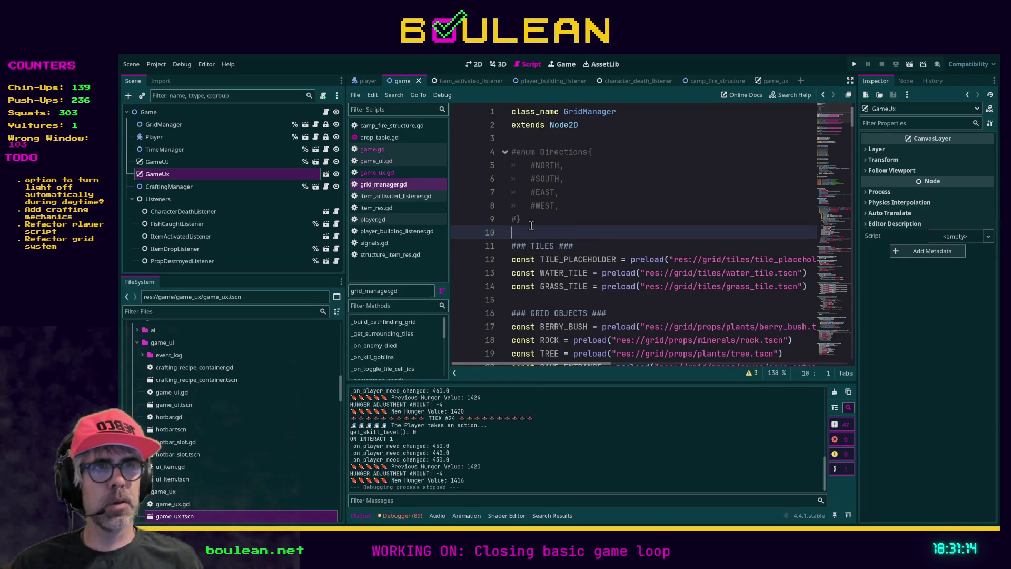
Delete the commented-out Directions enum from grid_manager.gd, save, and return to game_ux.gd.
drag(534, 226, 484, 166)
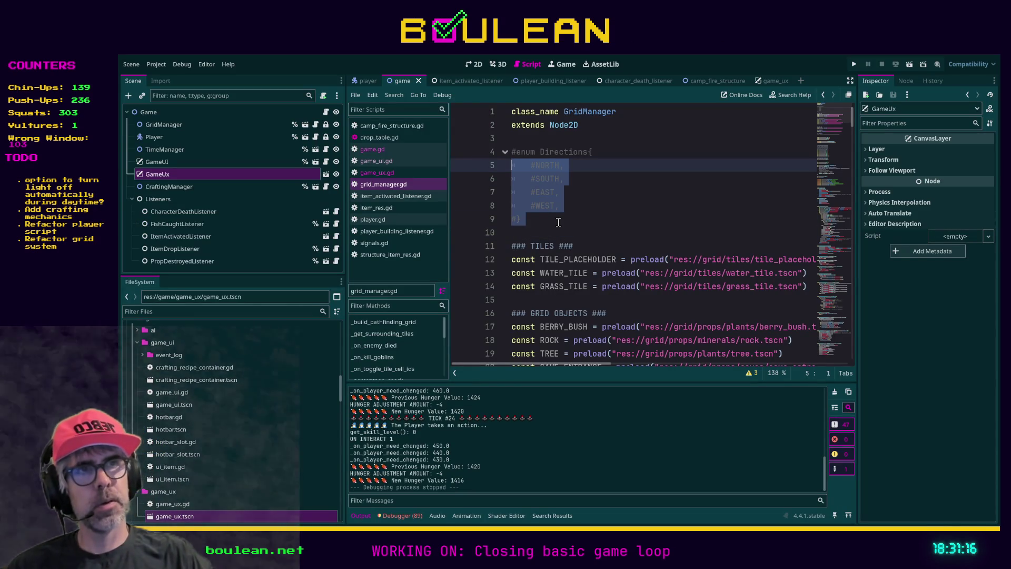
key(shift+Up)
key(Delete)
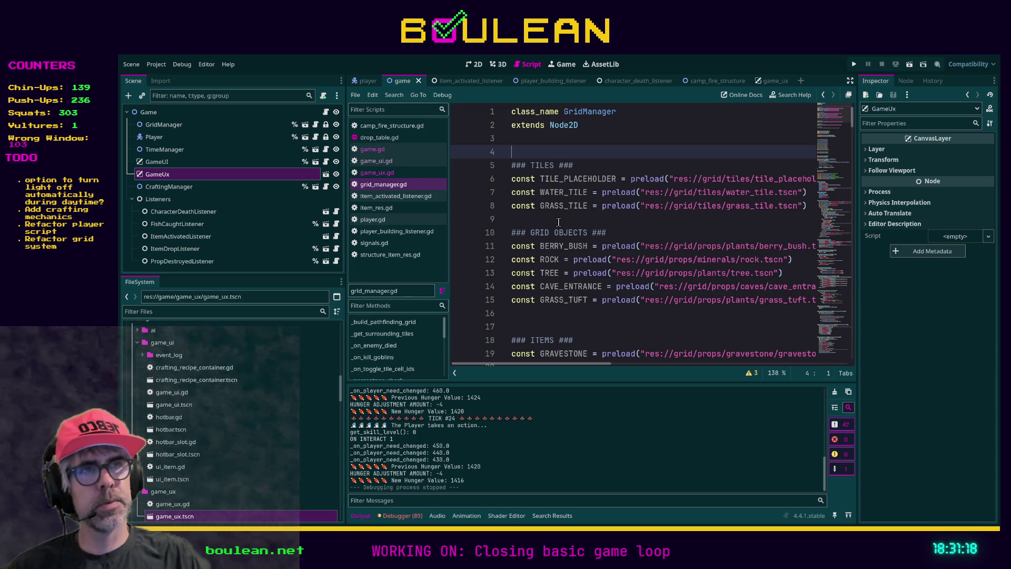
key(ctrl+s)
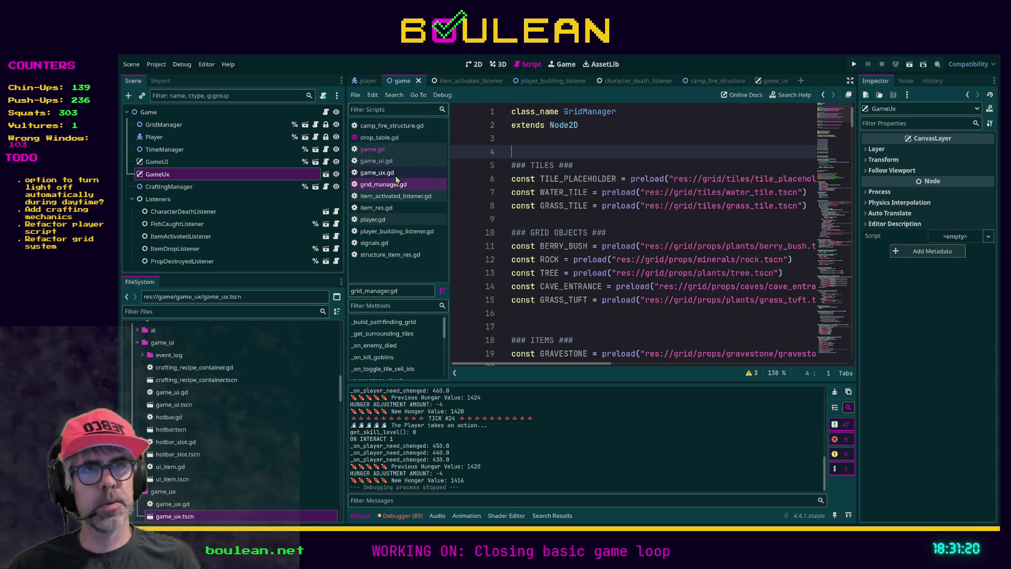
key(alt+Left)
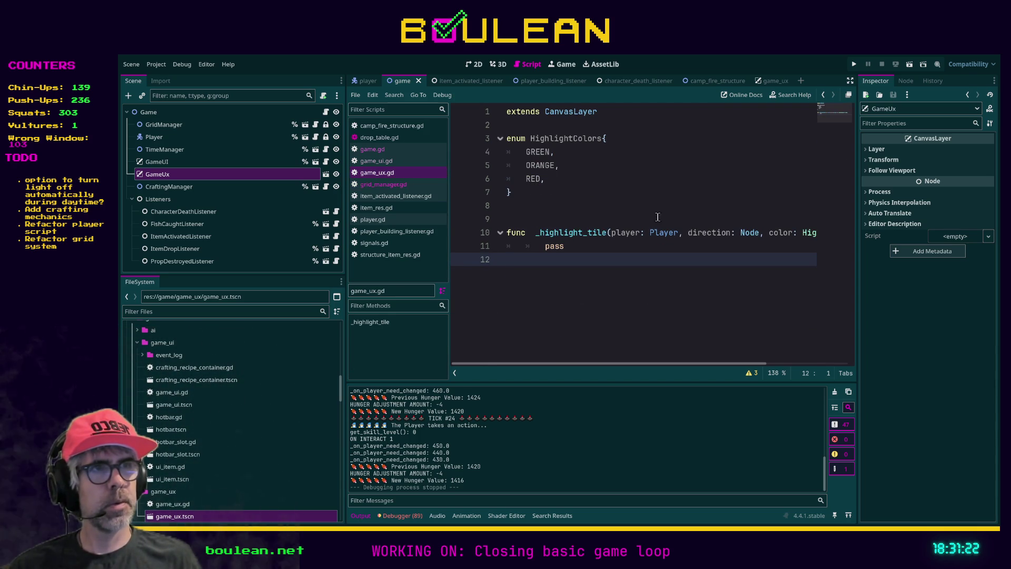
Retype _highlight_tile's direction parameter from Node to Game.Directions and save game_ux.gd.
double_click(747, 233)
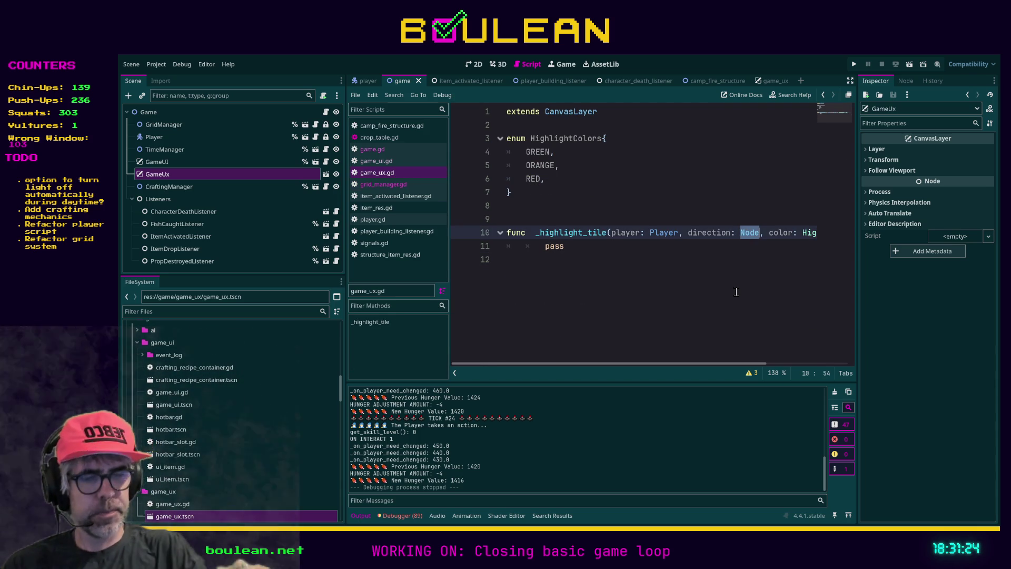
text(Game.Dire)
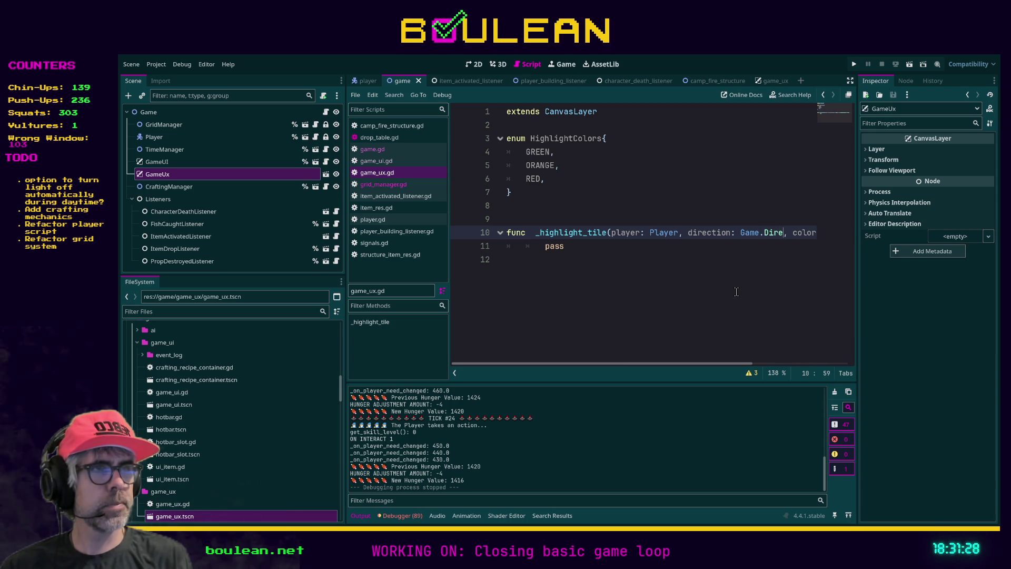
text(ctions)
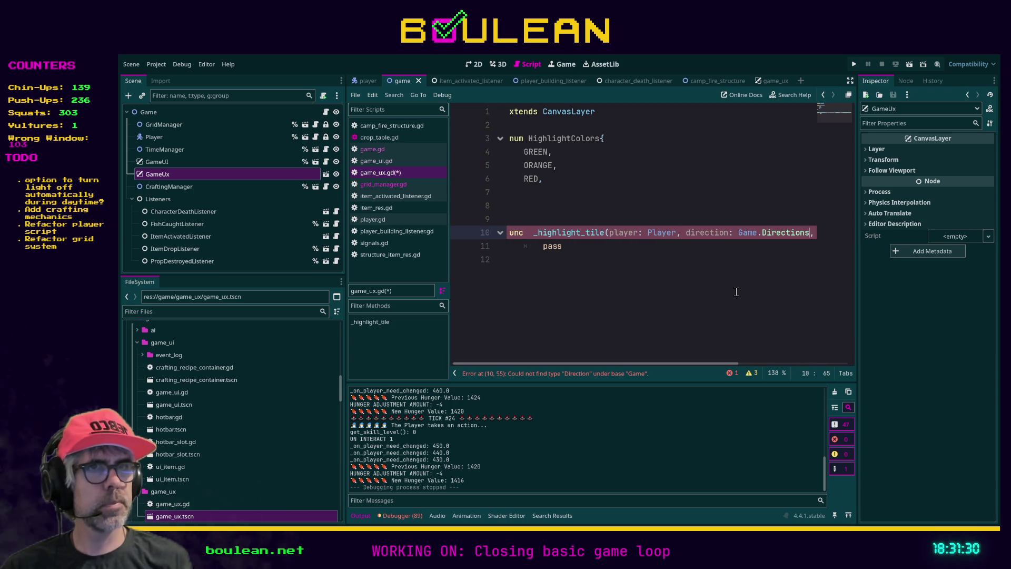
key(ctrl+s)
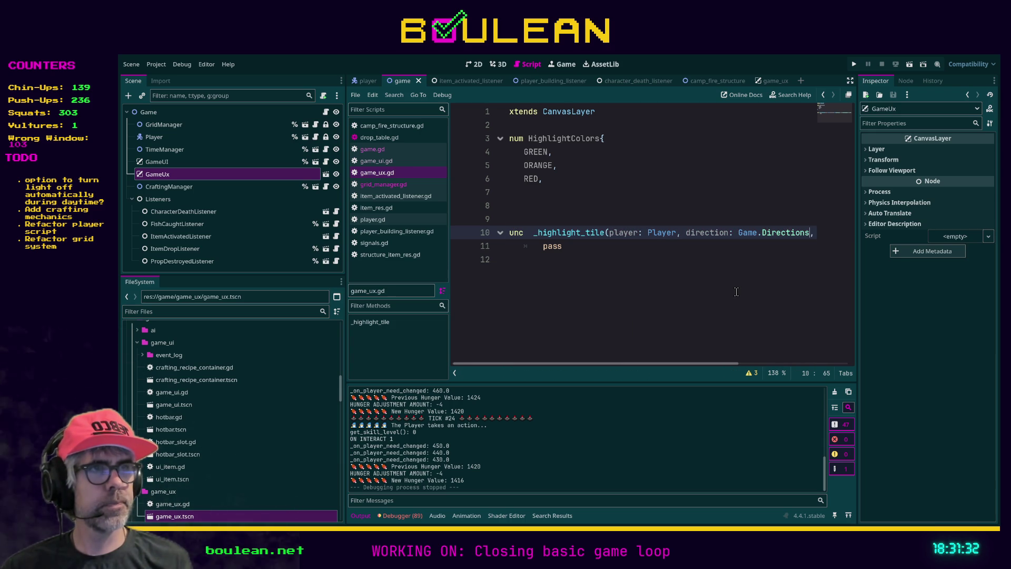
key(Down)
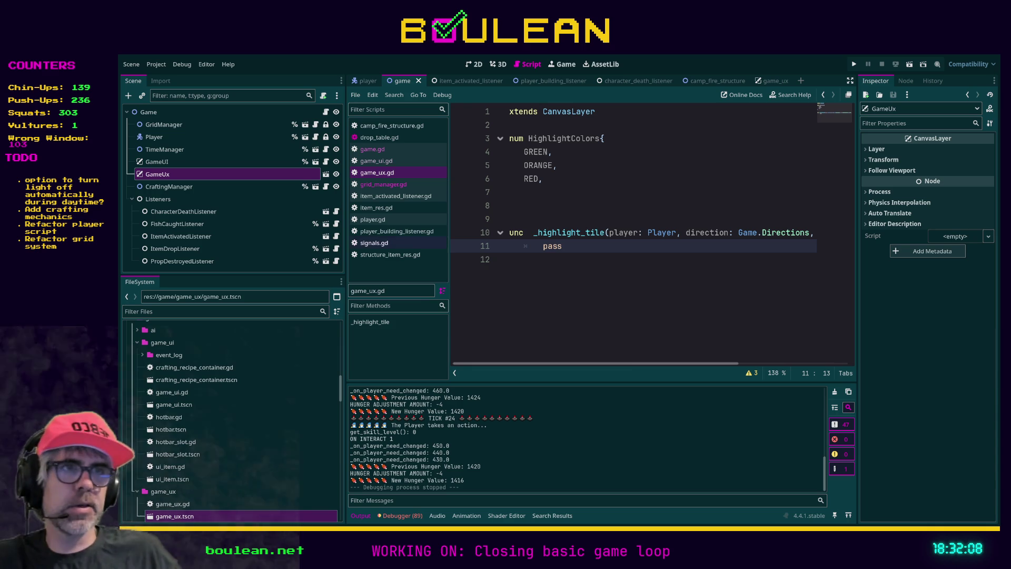
scroll(578, 253, left, 1)
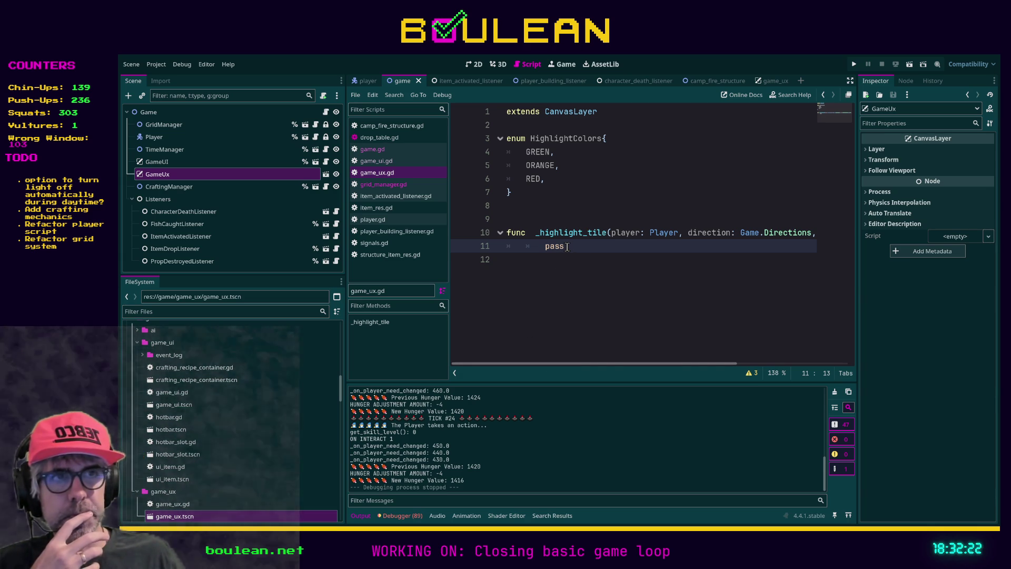
click(539, 217)
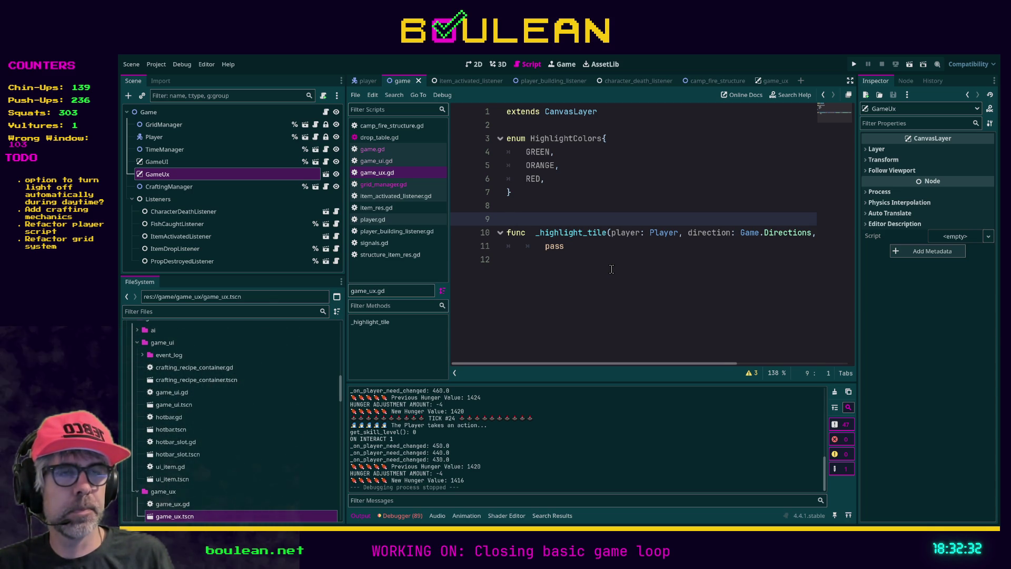
Add an empty _ready() -> void function above _highlight_tile, then switch to Firefox.
key(Return)
key(Return)
key(Return)
key(Up)
key(Up)
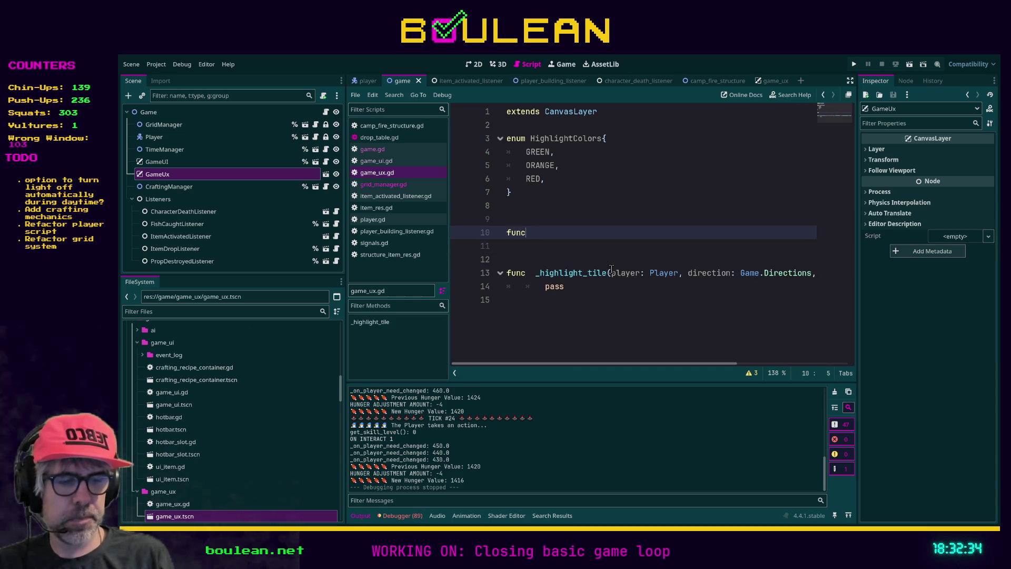
text(_ready() -> void:)
key(Return)
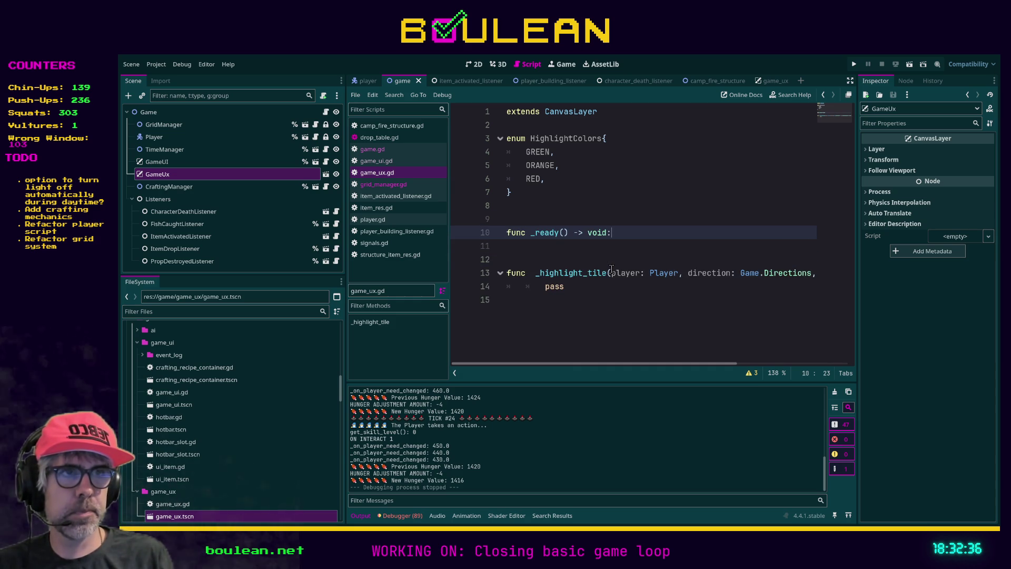
key(Return)
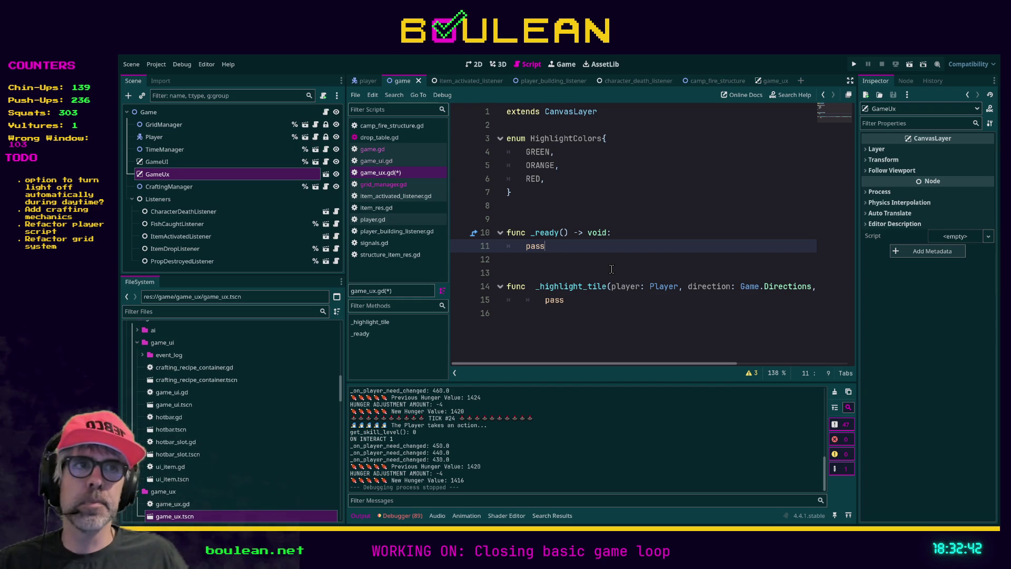
key(alt+Tab)
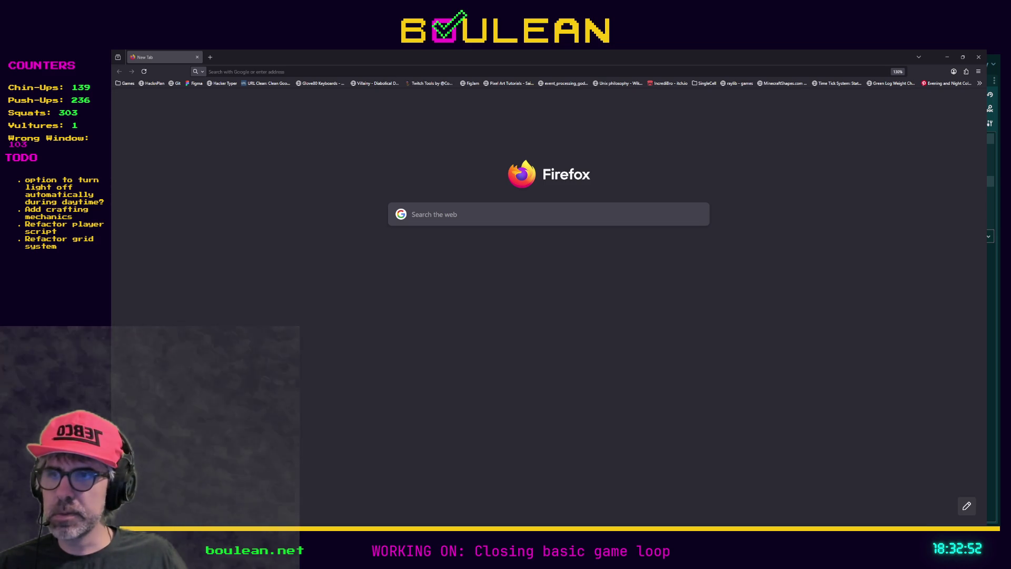
Paste the Twitch clip link into the address bar, load it and replay the clip.
click(327, 71)
key(ctrl+v)
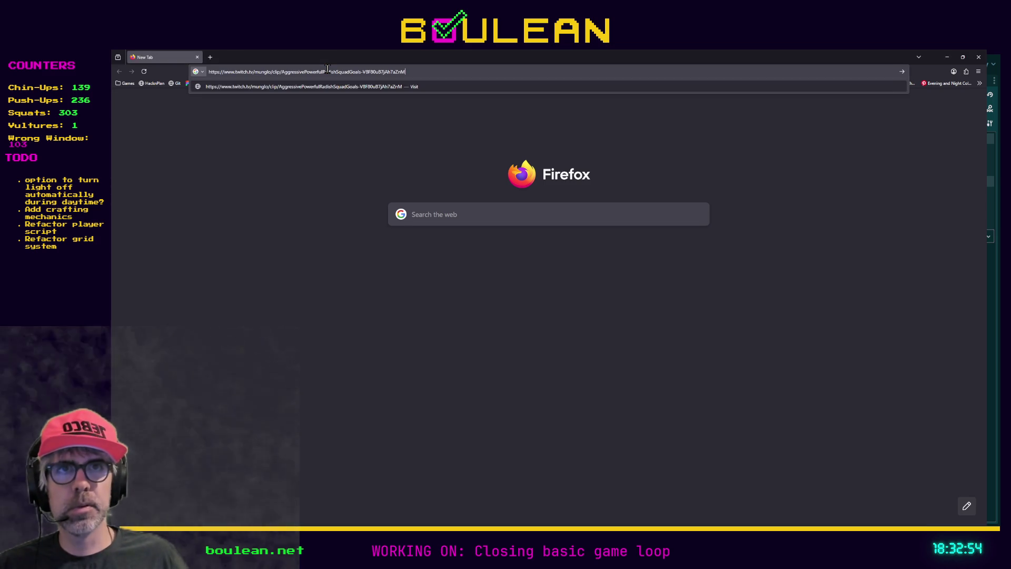
key(Return)
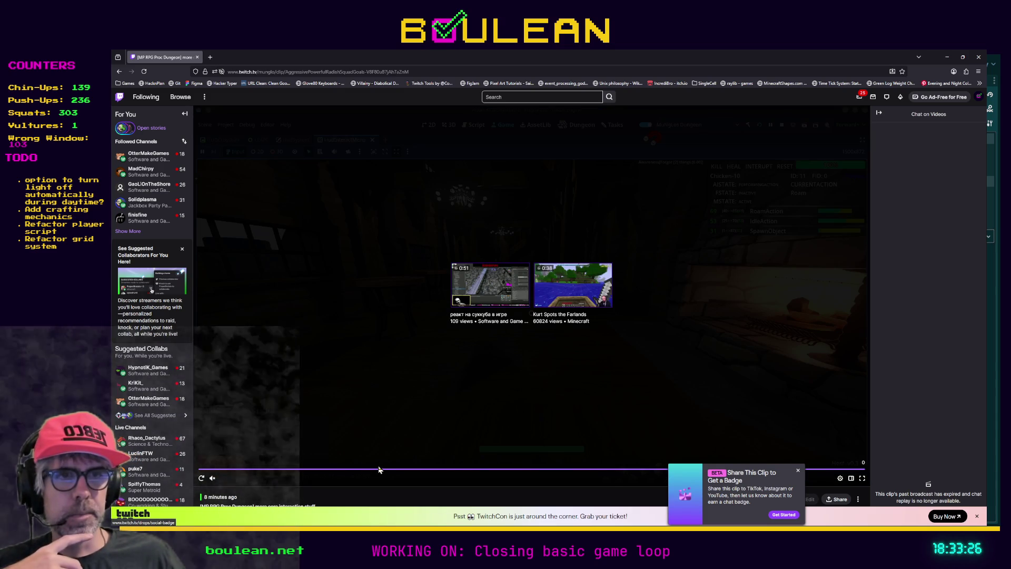
scroll(496, 477, down, 4)
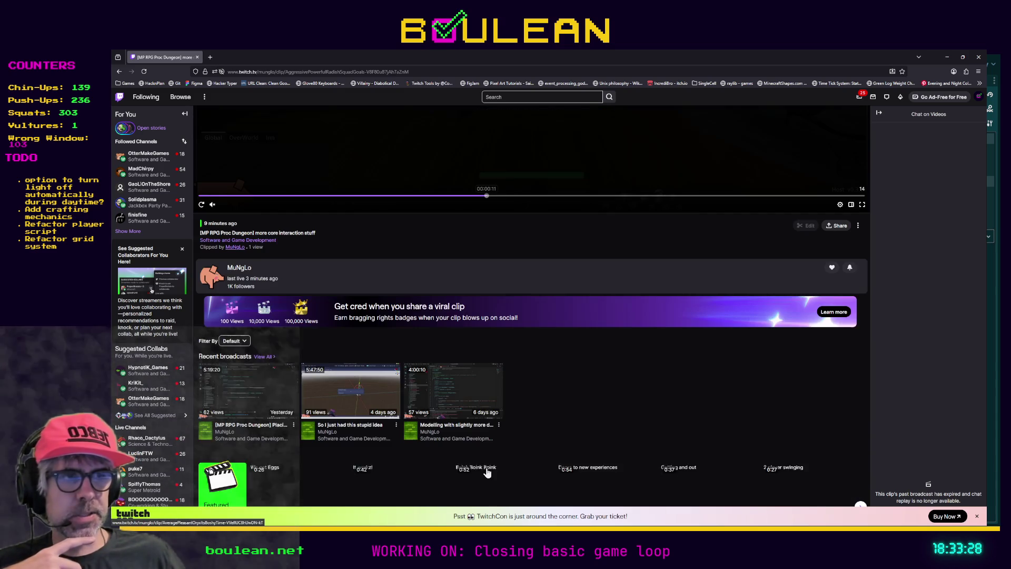
scroll(604, 402, up, 4)
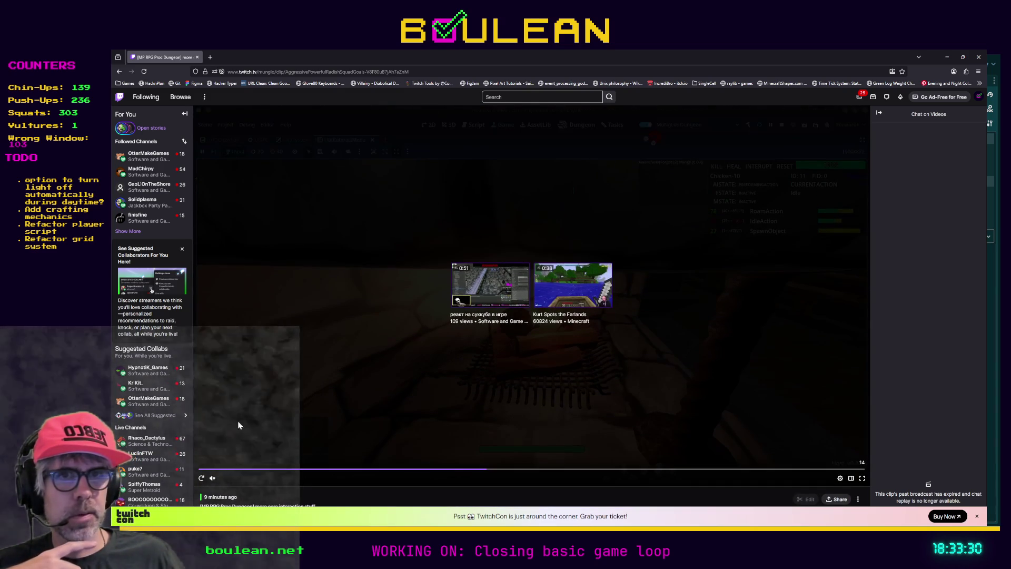
click(202, 478)
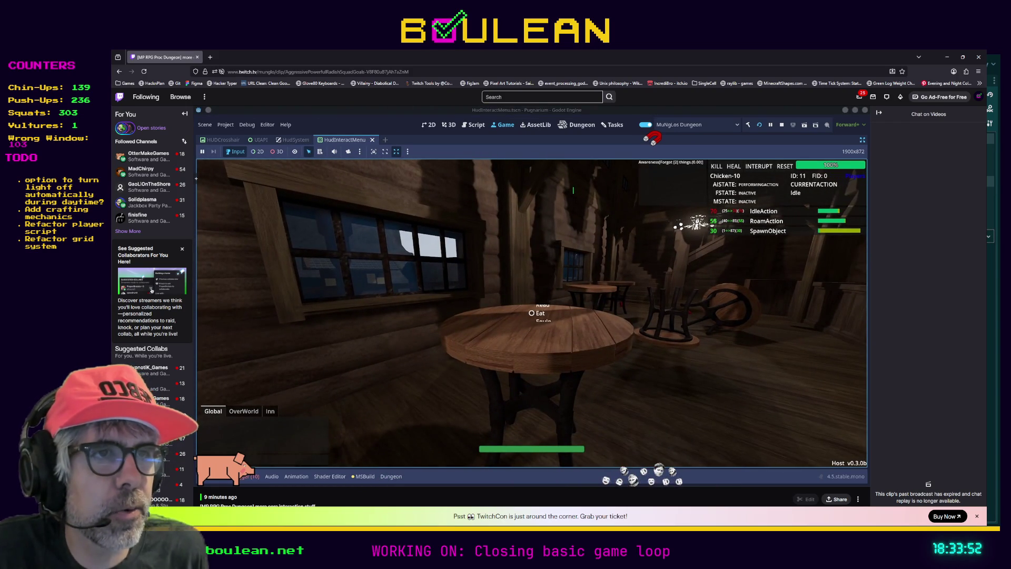
View the clip full screen, briefly reveal the Godot editor, then replay the clip again.
mouse_move(270, 460)
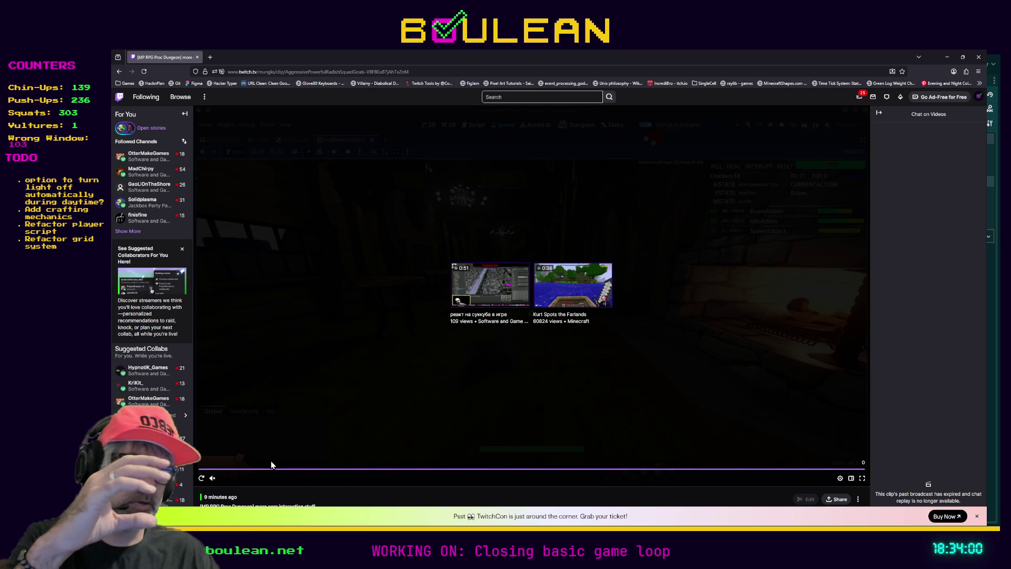
click(862, 478)
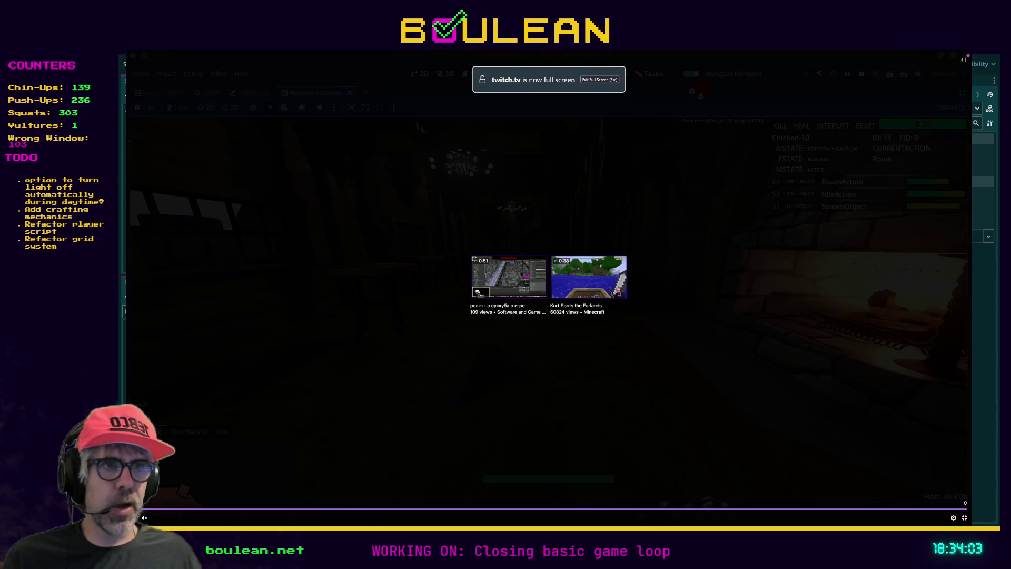
click(964, 518)
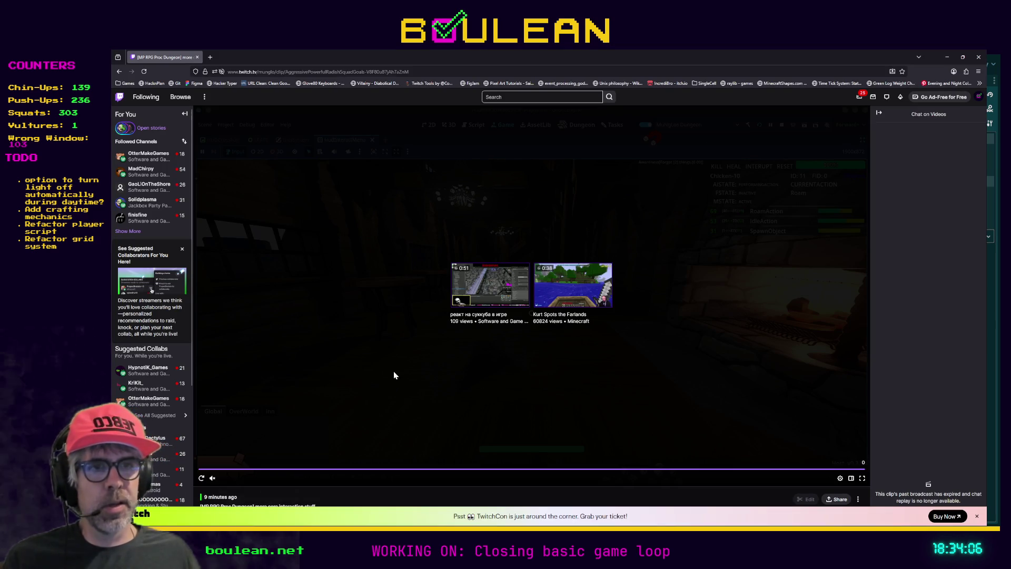
click(946, 56)
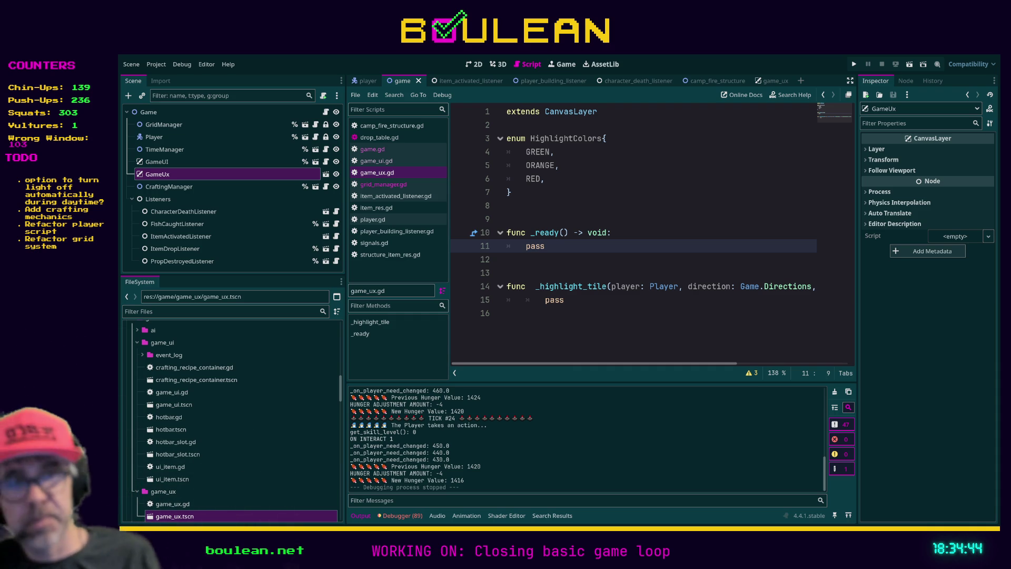
key(alt+Tab)
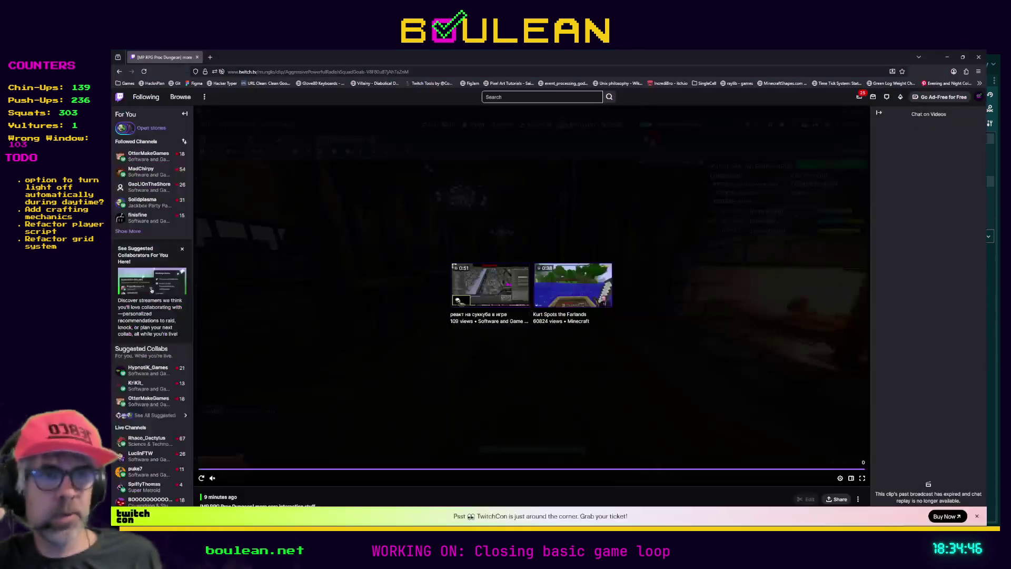
click(201, 478)
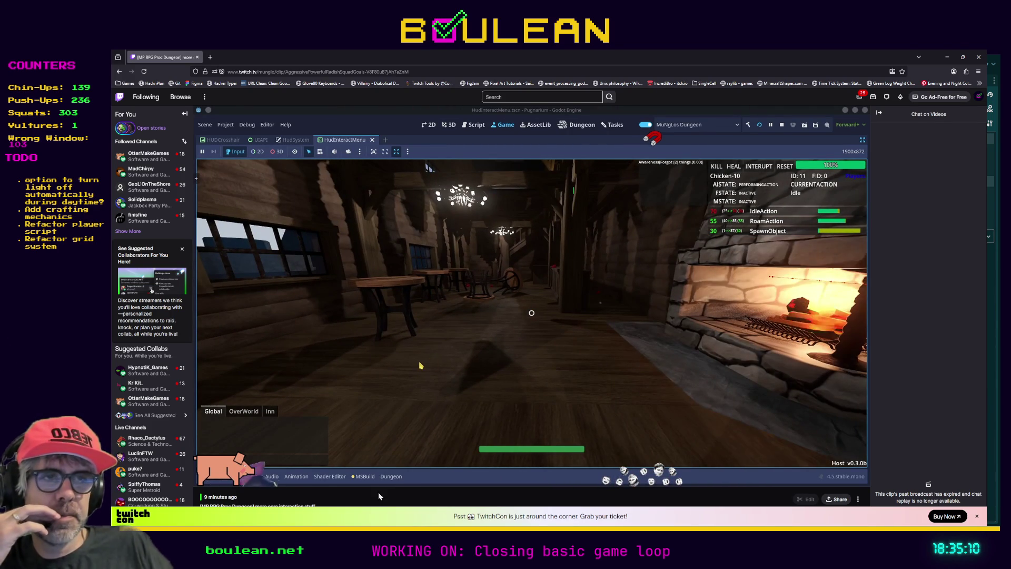
mouse_move(374, 485)
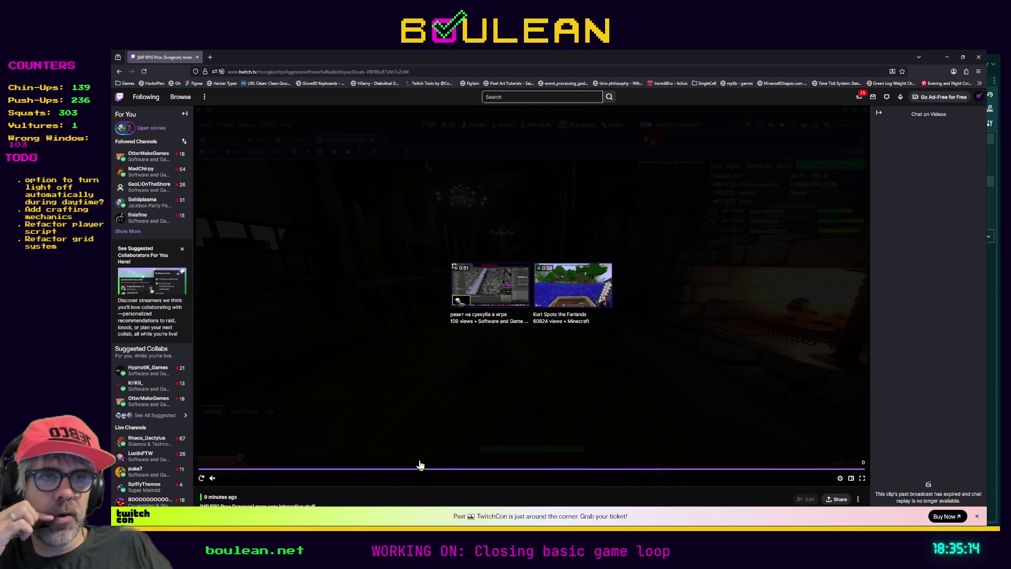
Restart the Twitch clip full screen, pause it, exit full screen and return to Godot.
click(861, 479)
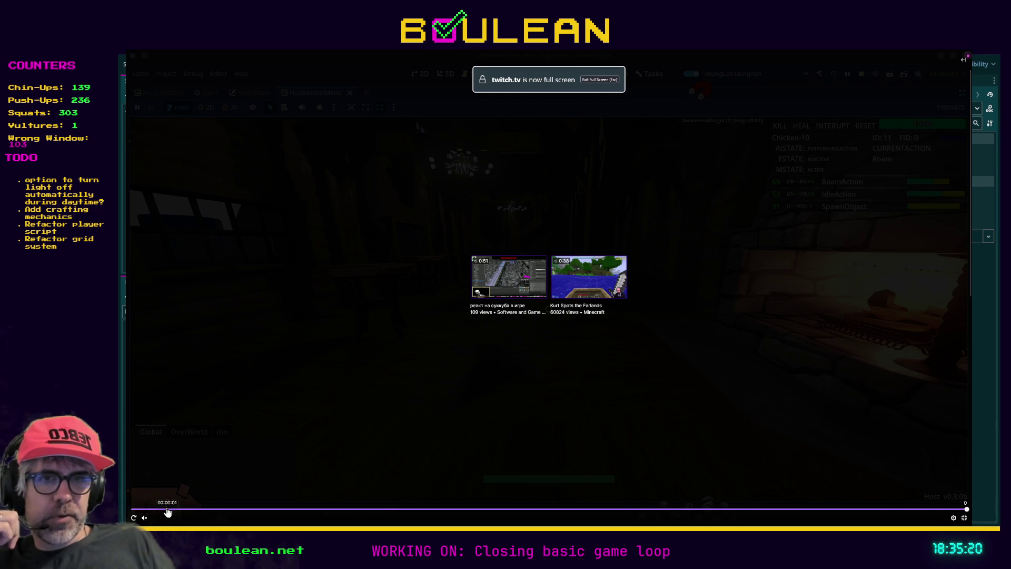
click(133, 517)
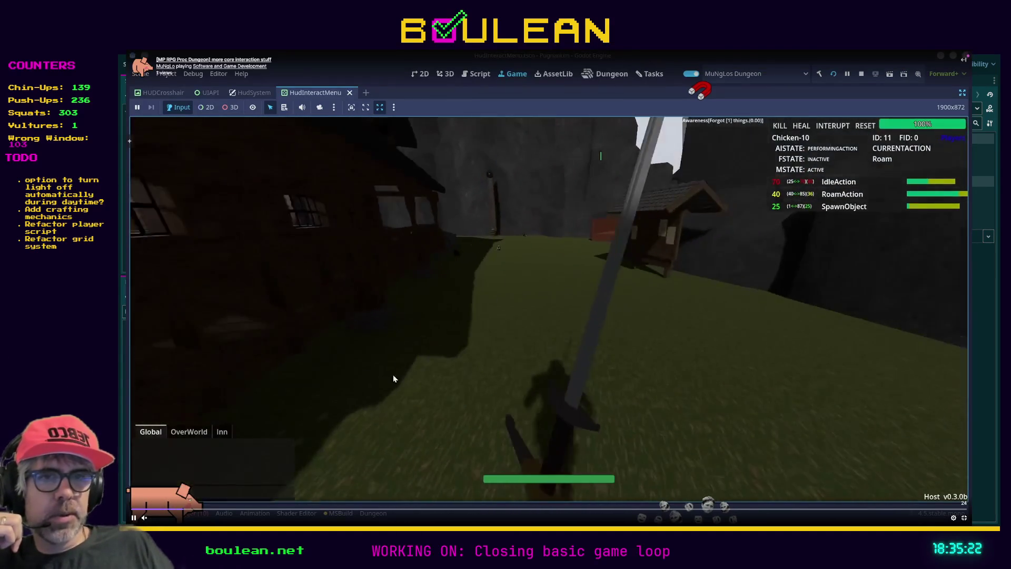
click(388, 375)
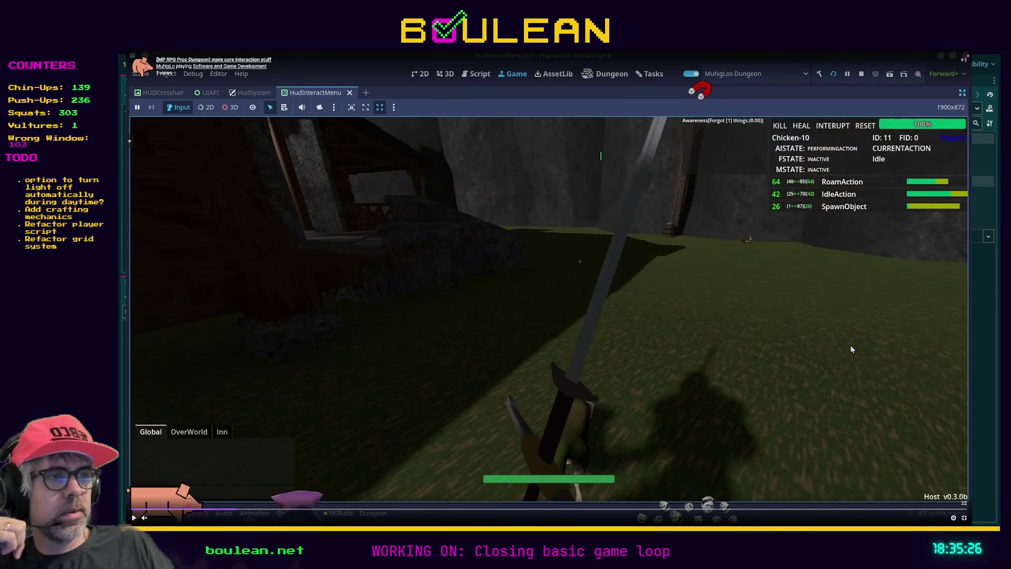
click(964, 519)
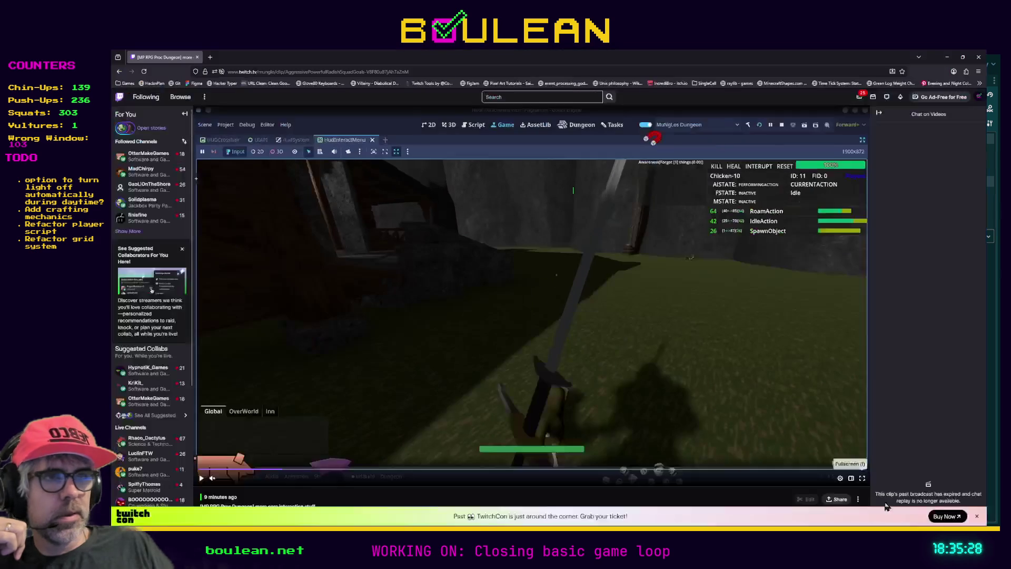
key(alt+Tab)
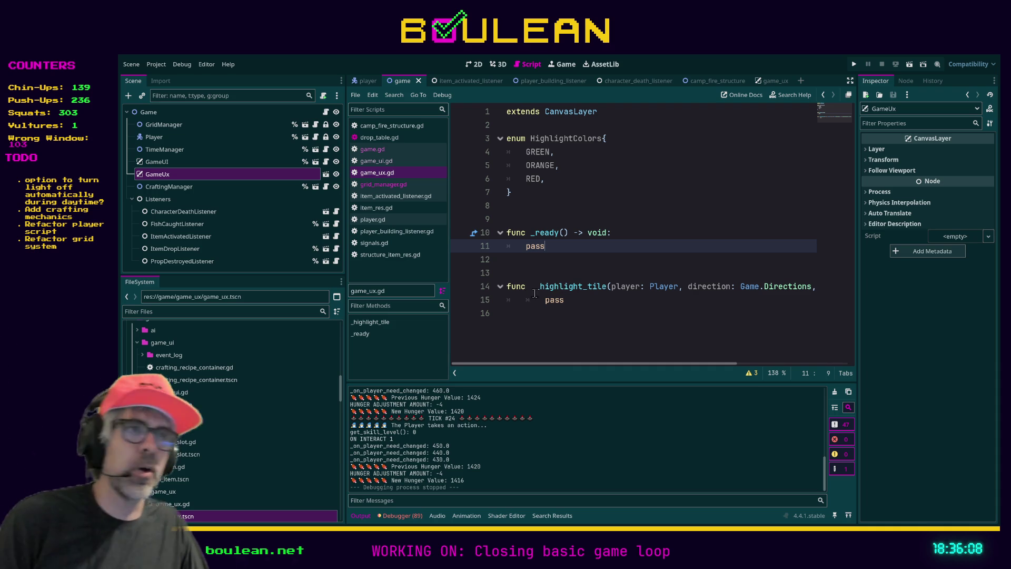
Filter the FileSystem for 'consta' and open constants.gd, placing the caret at its end.
click(537, 272)
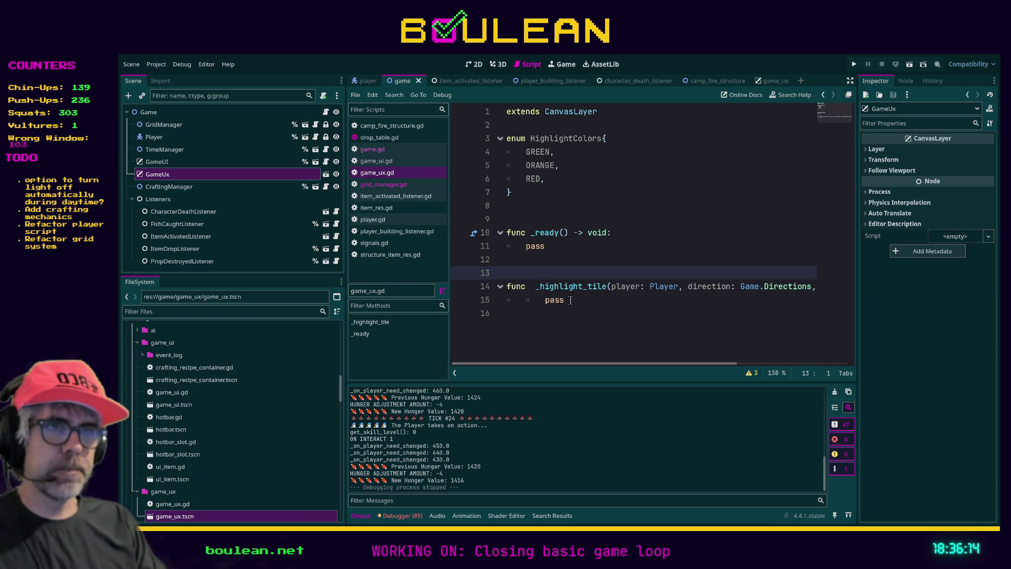
double_click(554, 302)
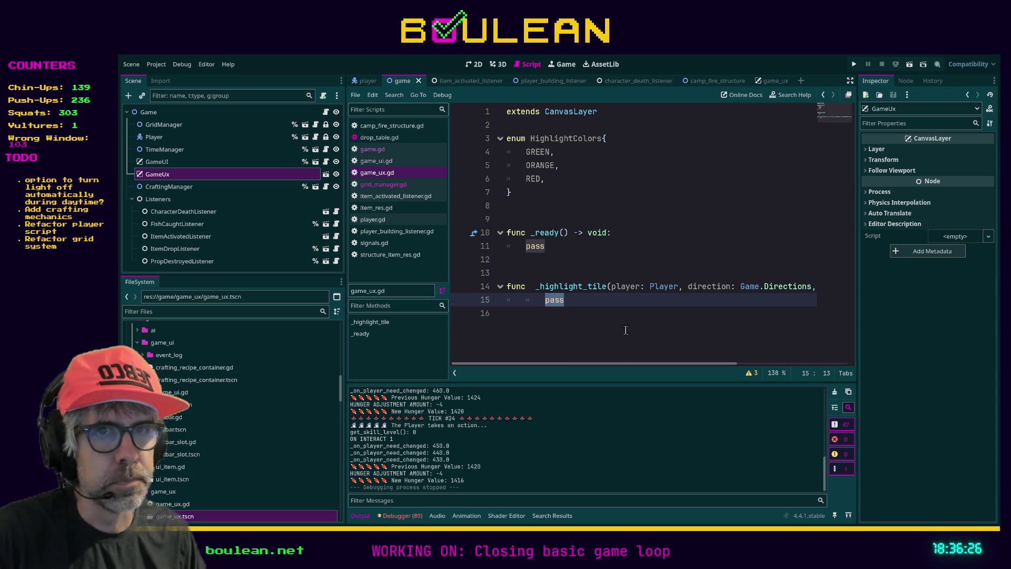
scroll(235, 384, up, 2)
click(223, 311)
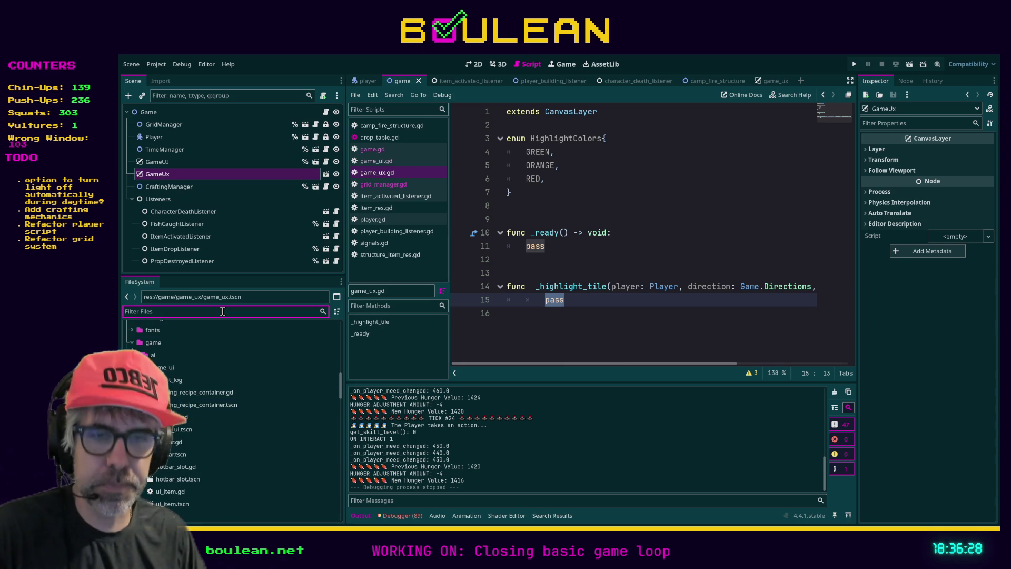
text(consta)
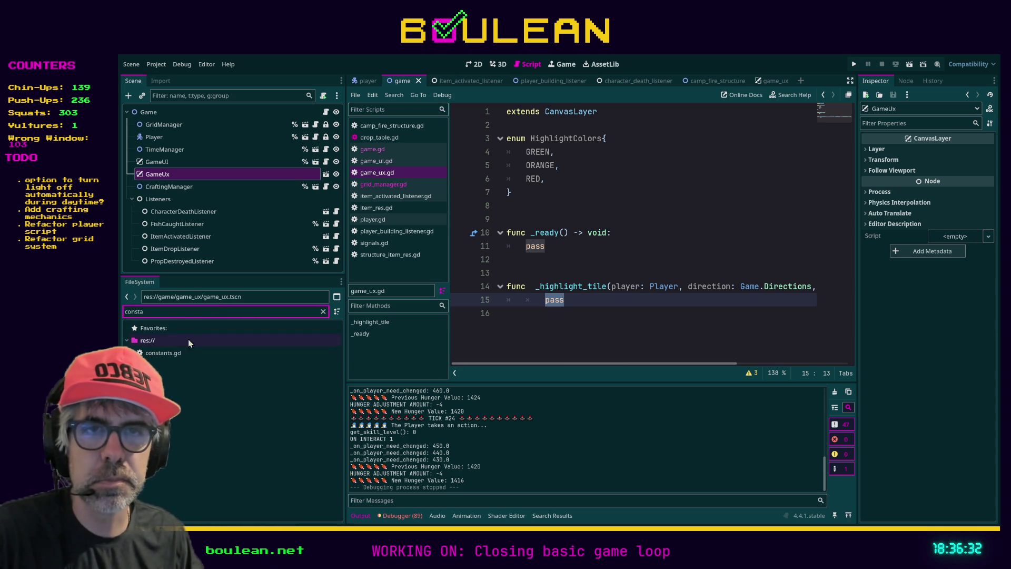
double_click(154, 352)
scroll(588, 304, down, 1)
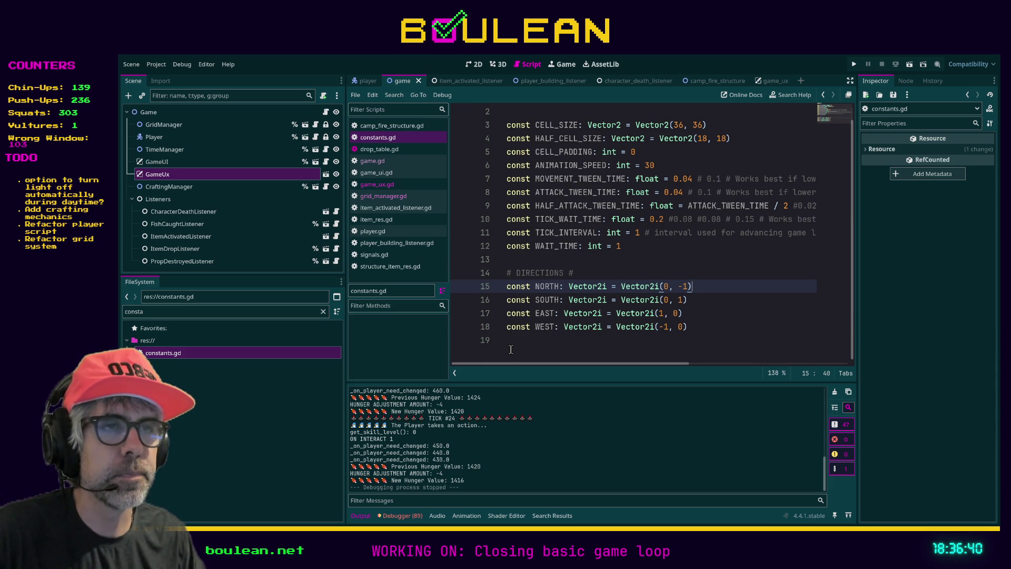
click(510, 339)
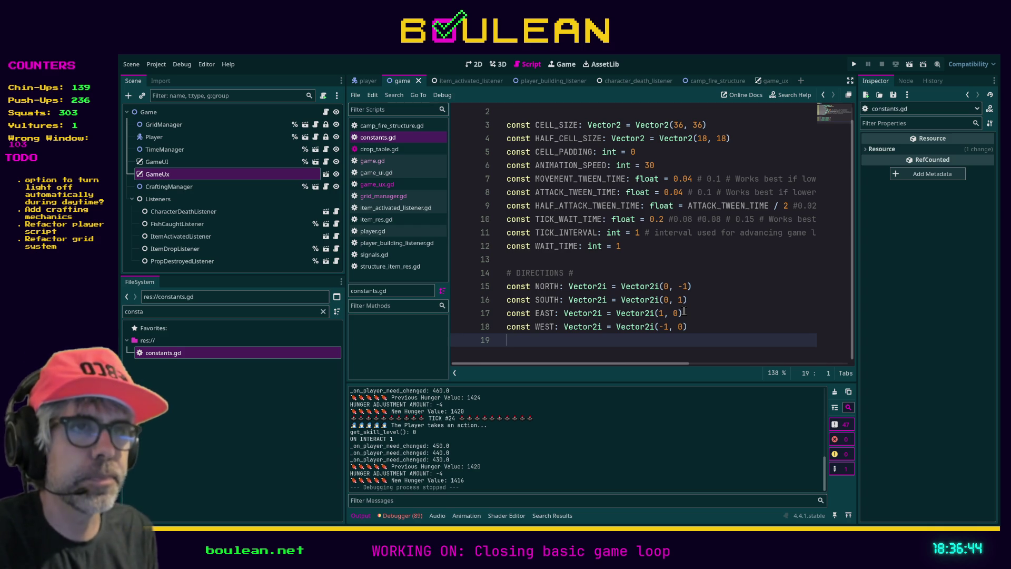
Add a '# COLORS #' heading and a first Color-typed constant below the DIRECTIONS block.
key(Return)
text(# COLORS #)
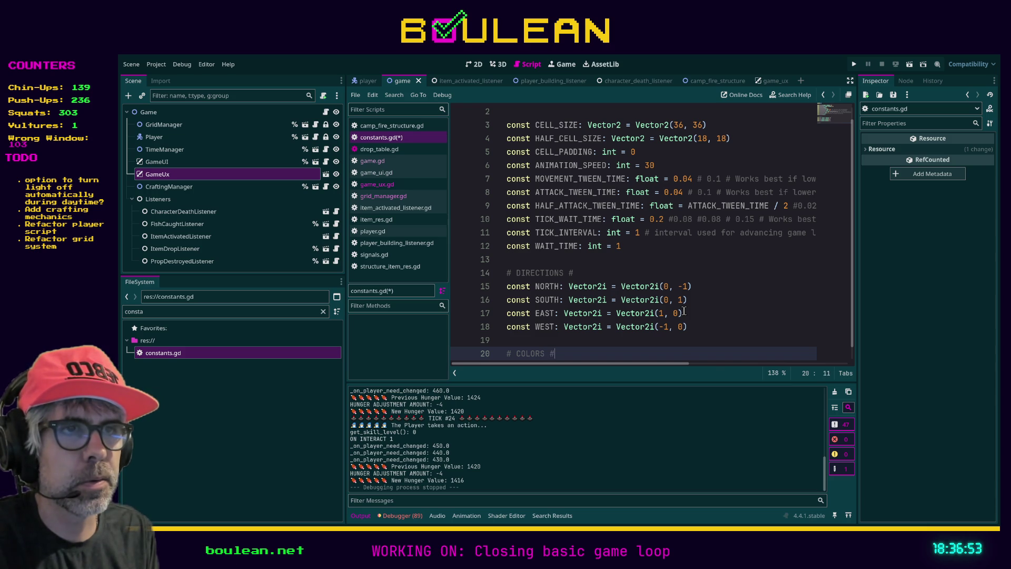
key(Return)
text(const RED: Colo)
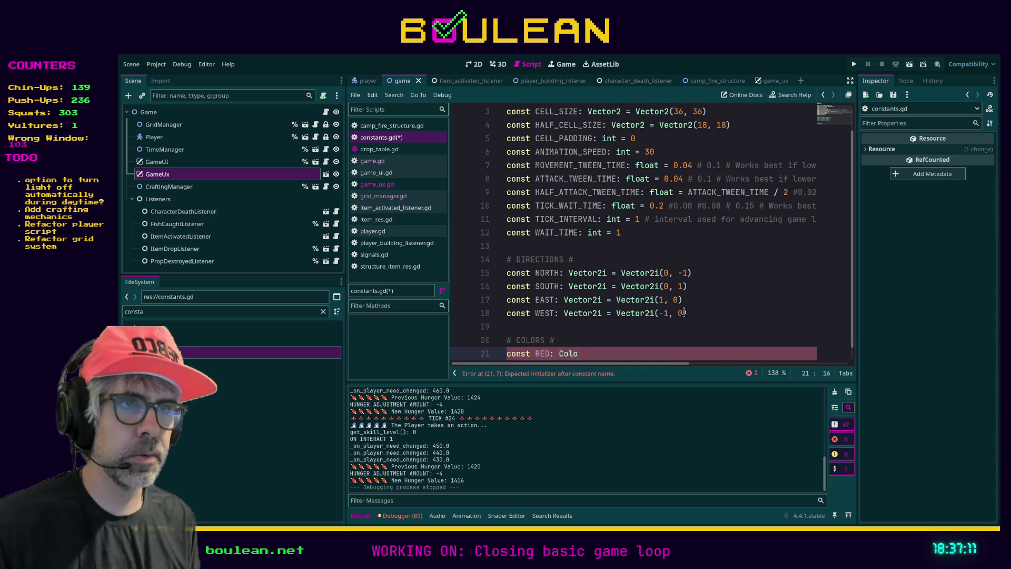
text(r)
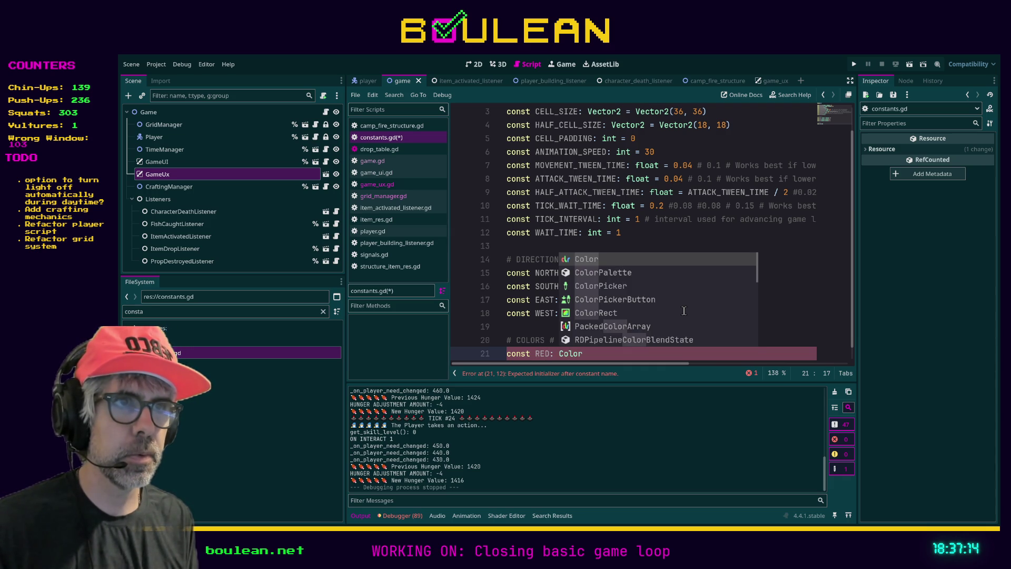
key(Escape)
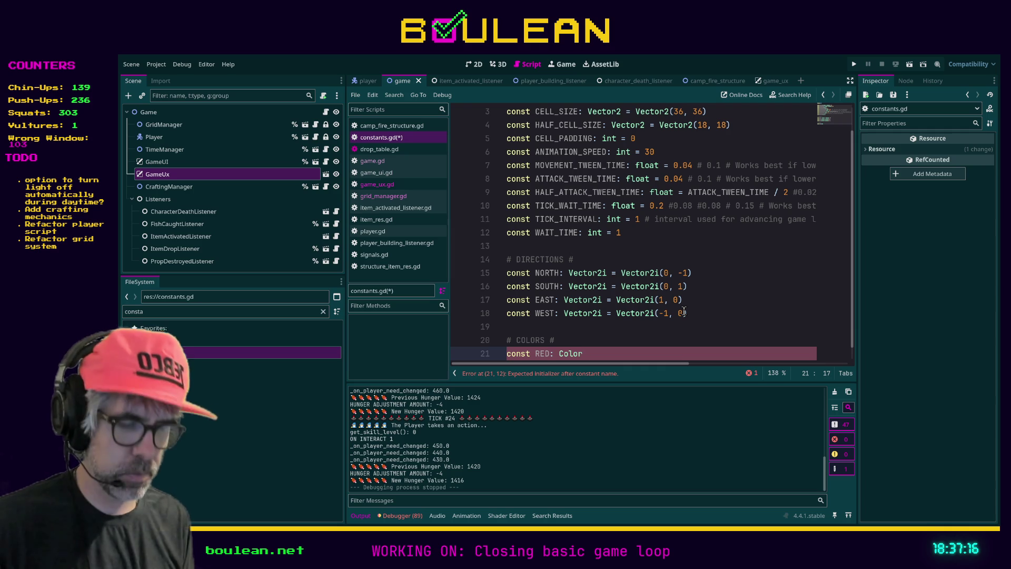
key(ctrl+space)
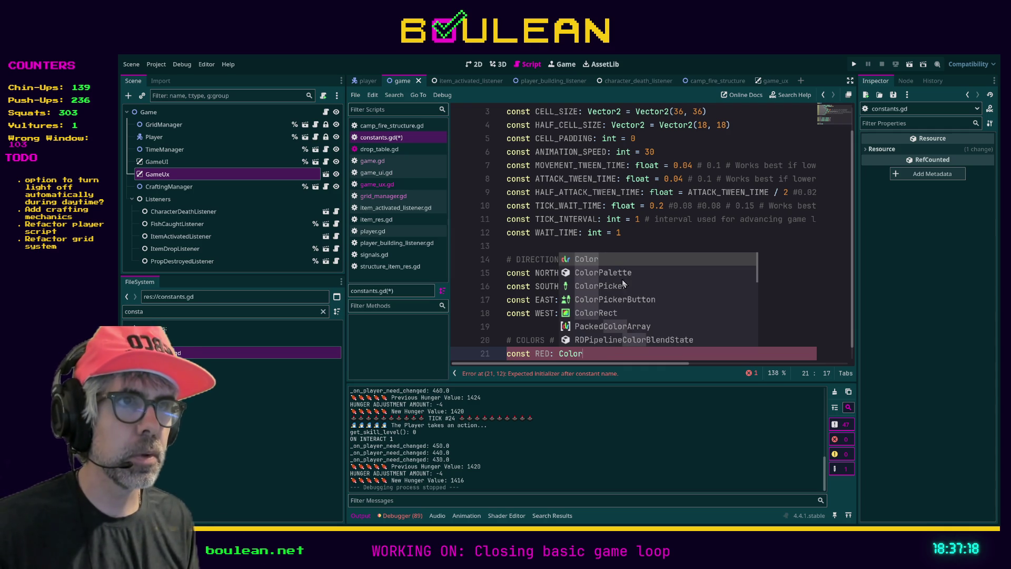
click(595, 258)
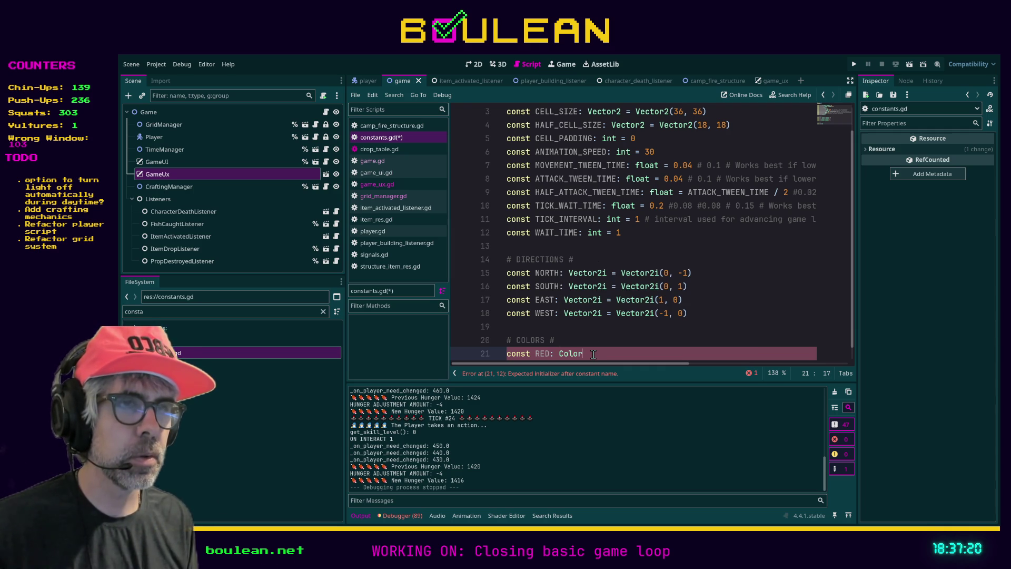
scroll(600, 347, down, 1)
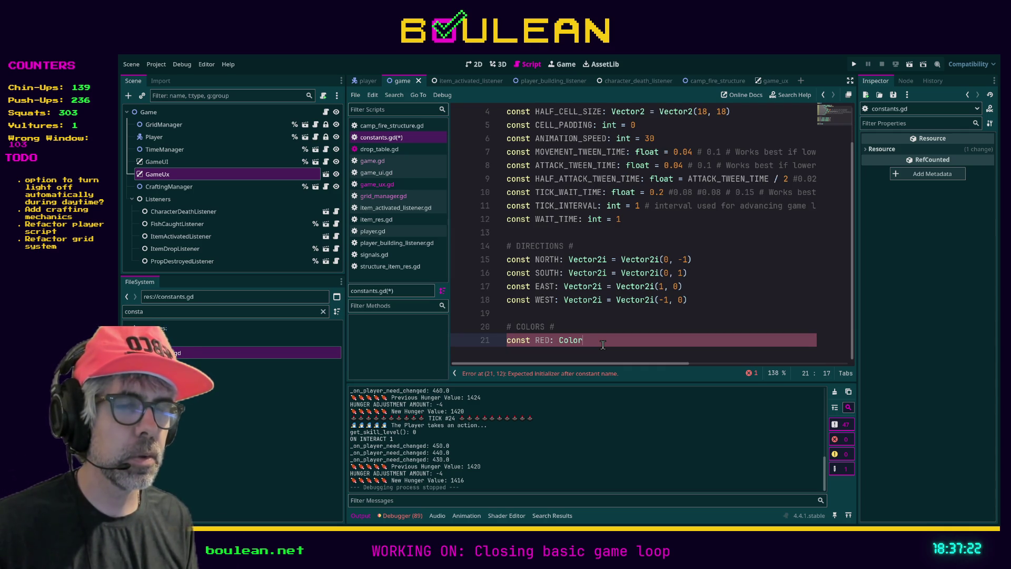
Complete the GREEN, ORANGE and RED Color constants, then switch to Aseprite.
key(Return)
key(ctrl+space)
key(Escape)
key(alt+Up)
text(const:)
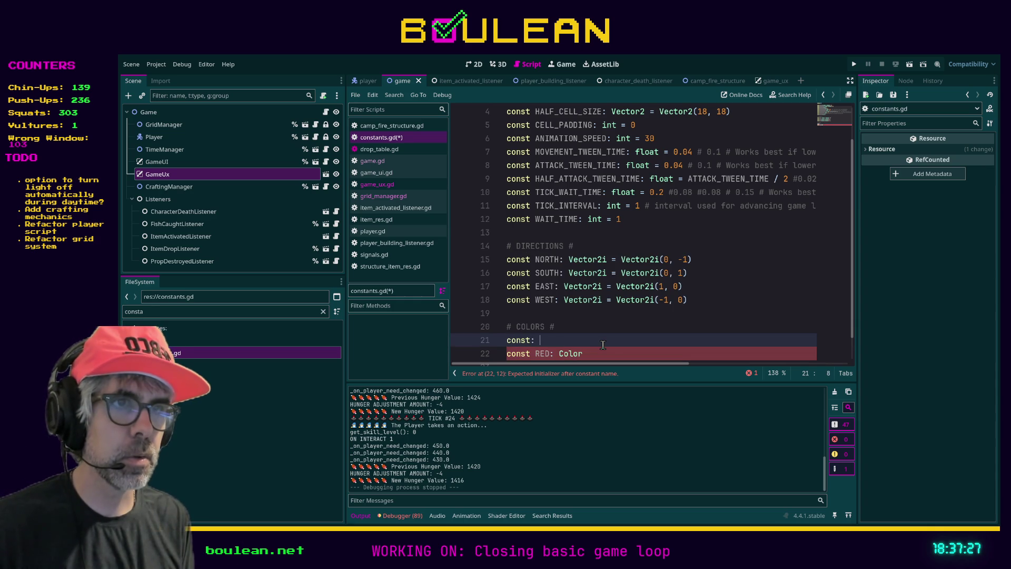
key(BackSpace)
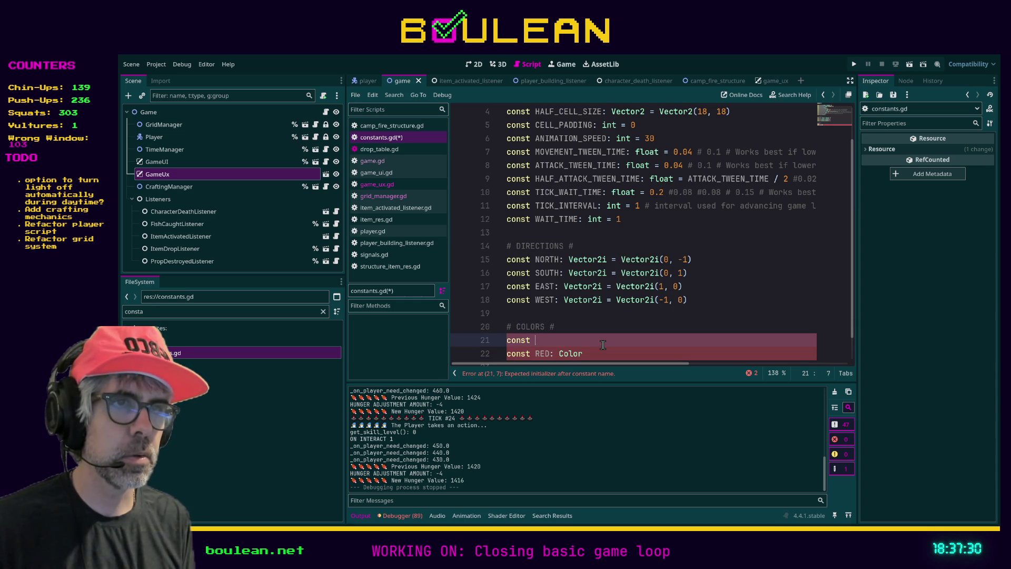
text(olor)
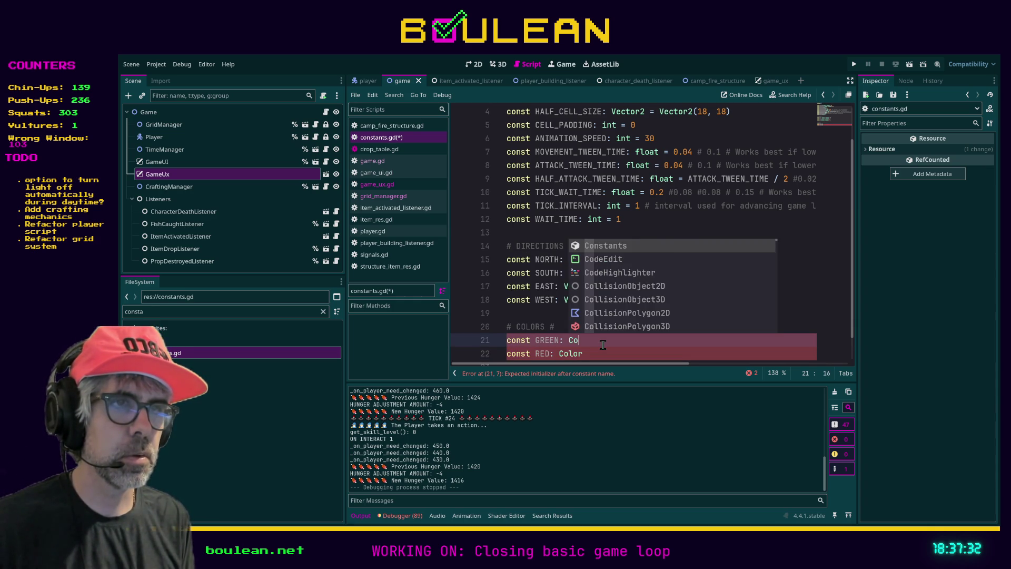
key(Escape)
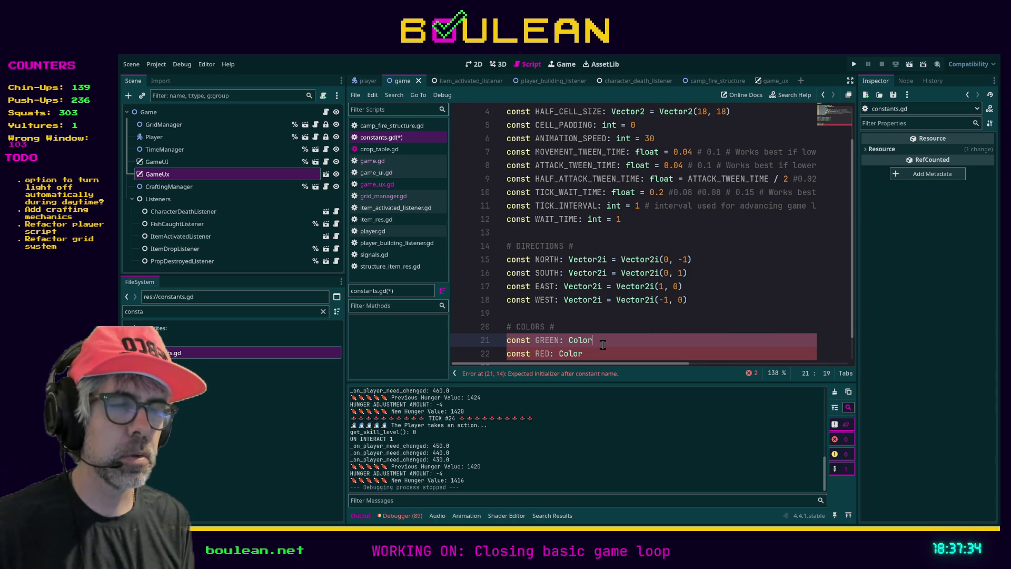
key(Return)
text(ANGE: Color)
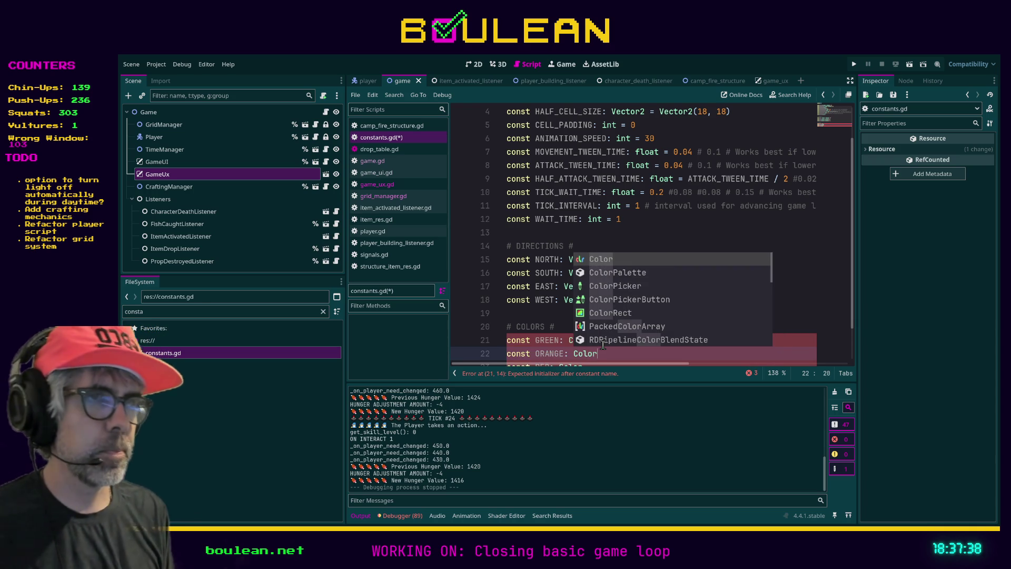
key(alt+Tab)
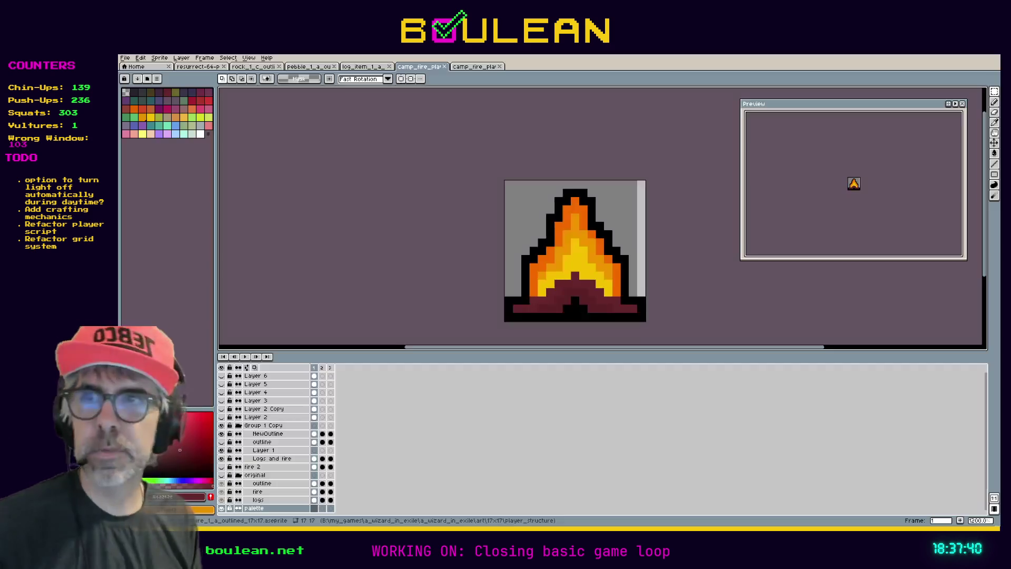
Switch Aseprite to the resurrect-64 palette image tab.
click(200, 68)
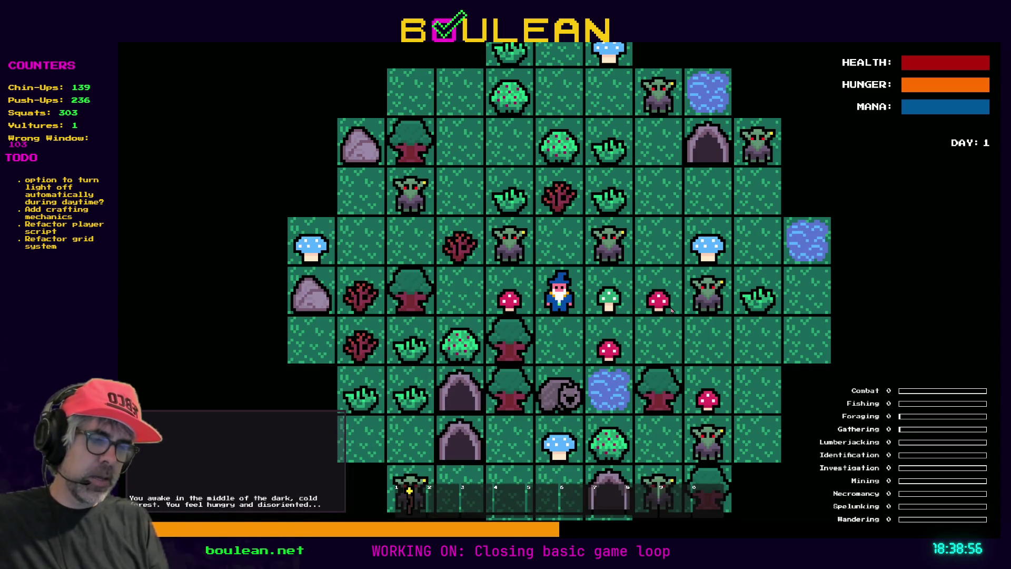
Enable Free Crafting in the debug menu and craft a Camp Fire from the crafting panel.
key(grave)
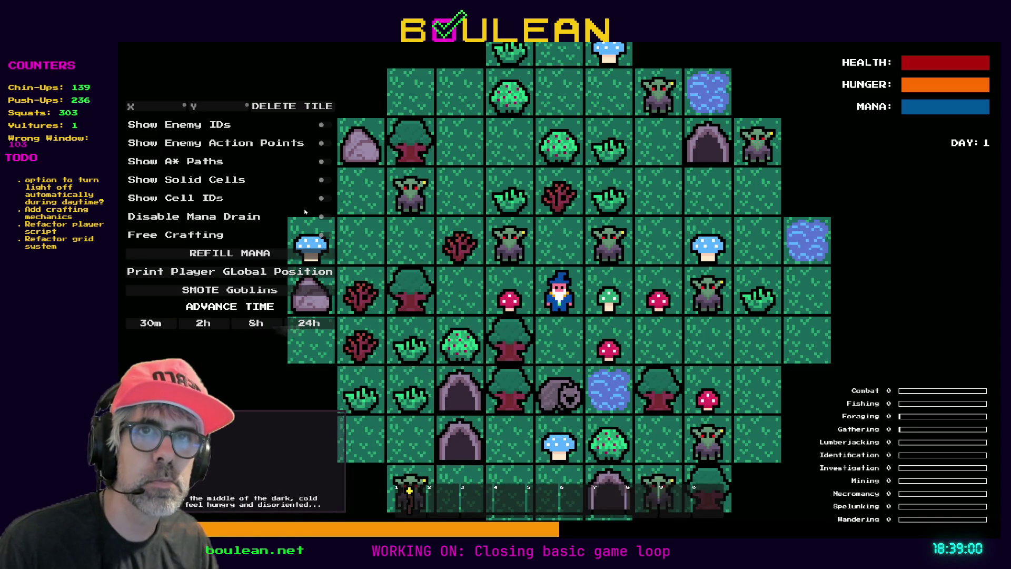
click(325, 235)
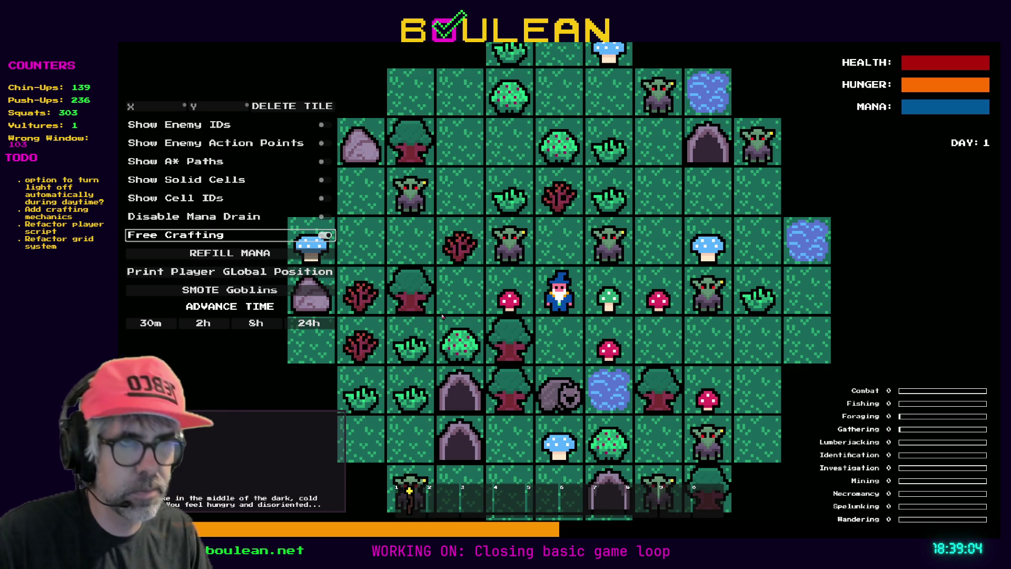
key(c)
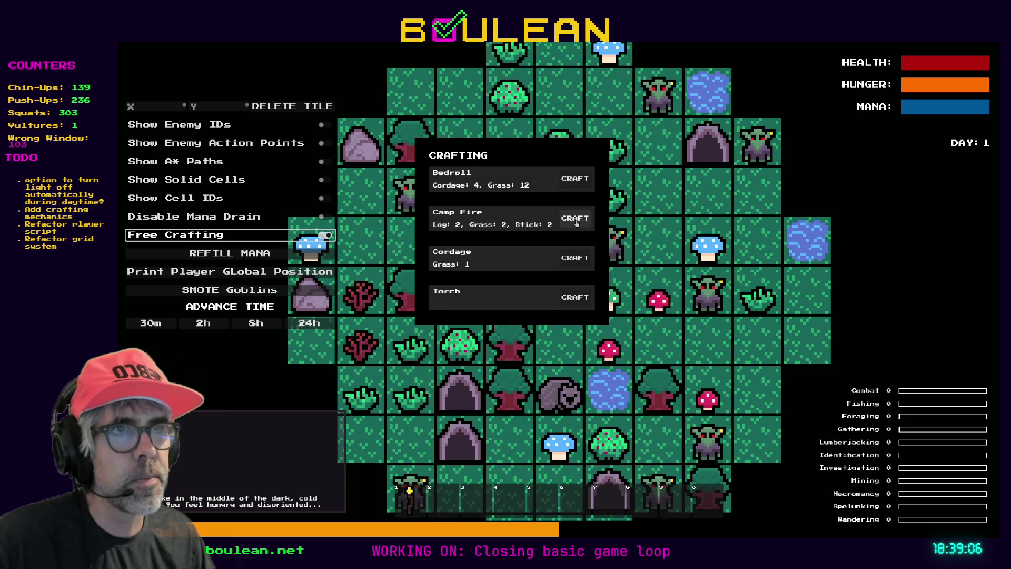
click(576, 223)
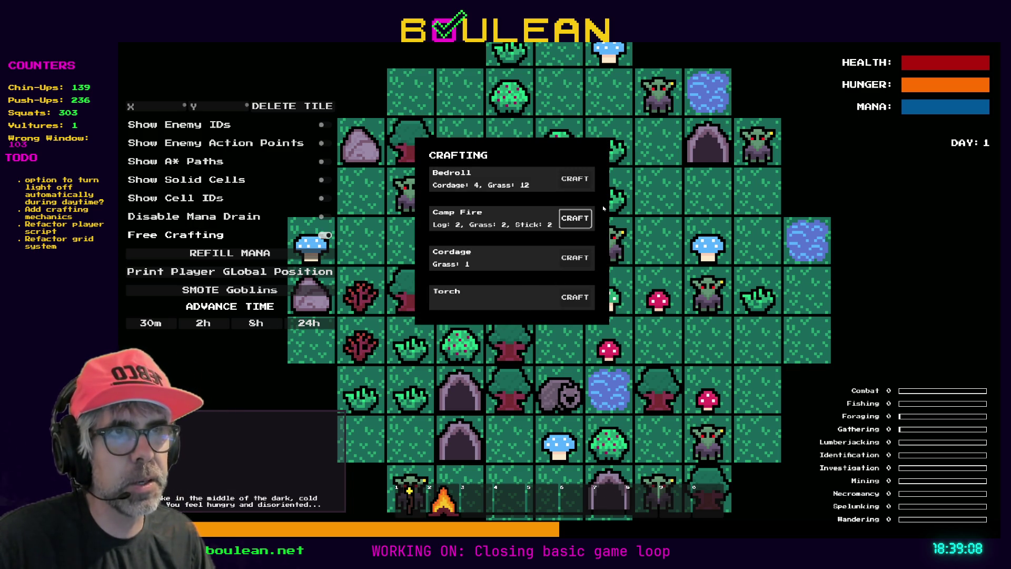
key(c)
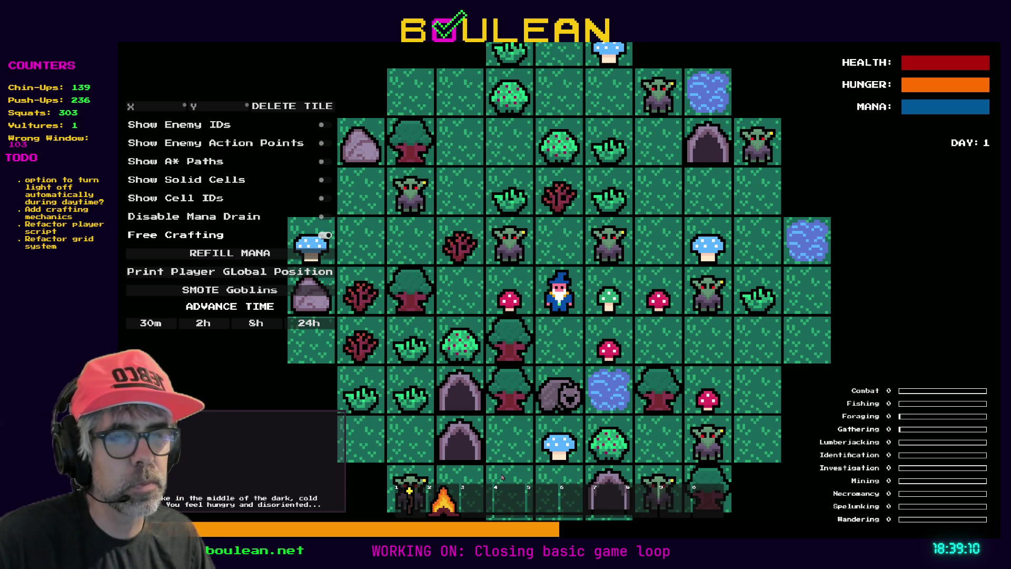
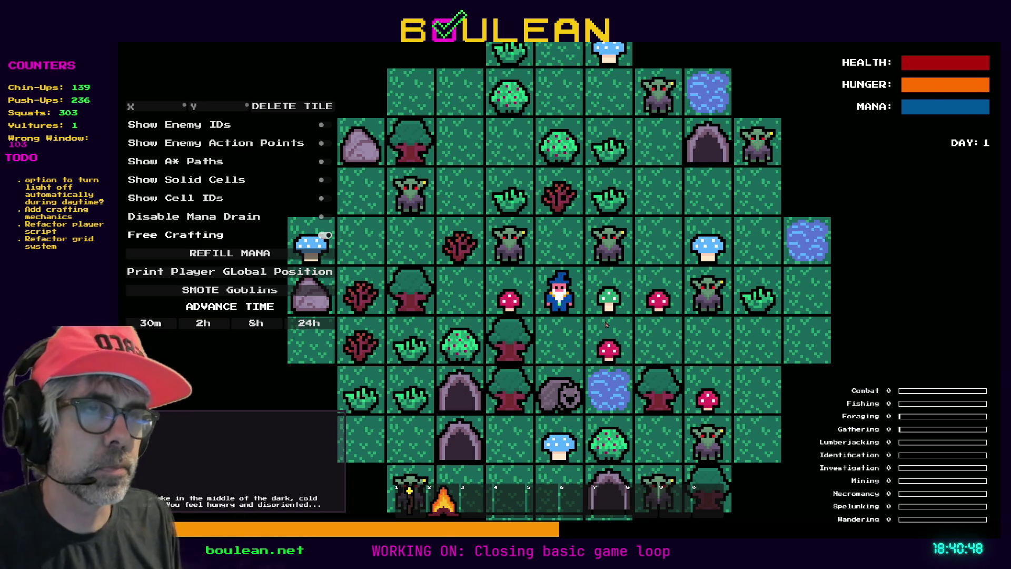
Bring up the Resurrect 64 palette image in Aseprite and zoom in on its colour swatches.
key(alt+Tab)
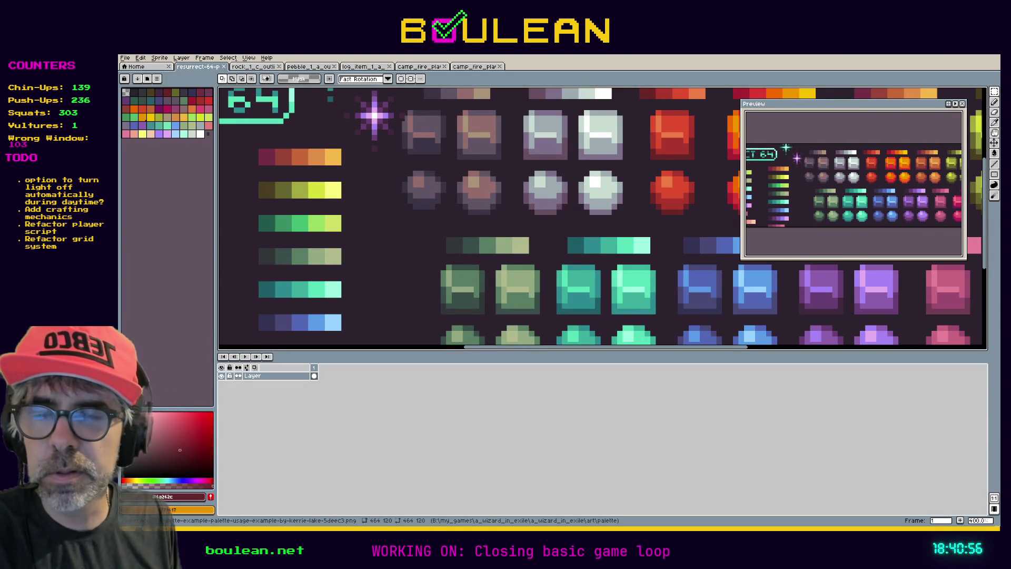
key(alt+Tab)
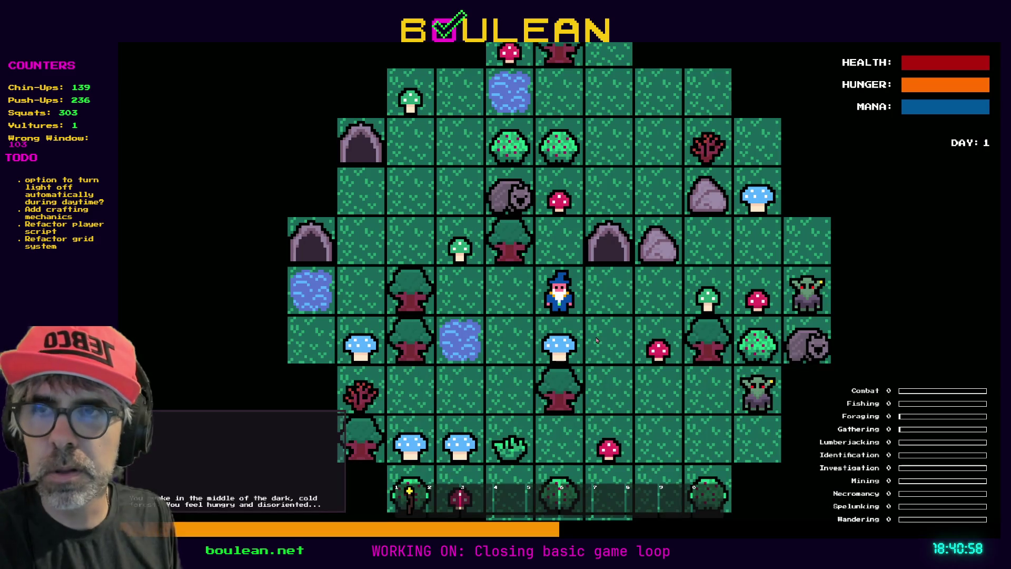
key(alt+Tab)
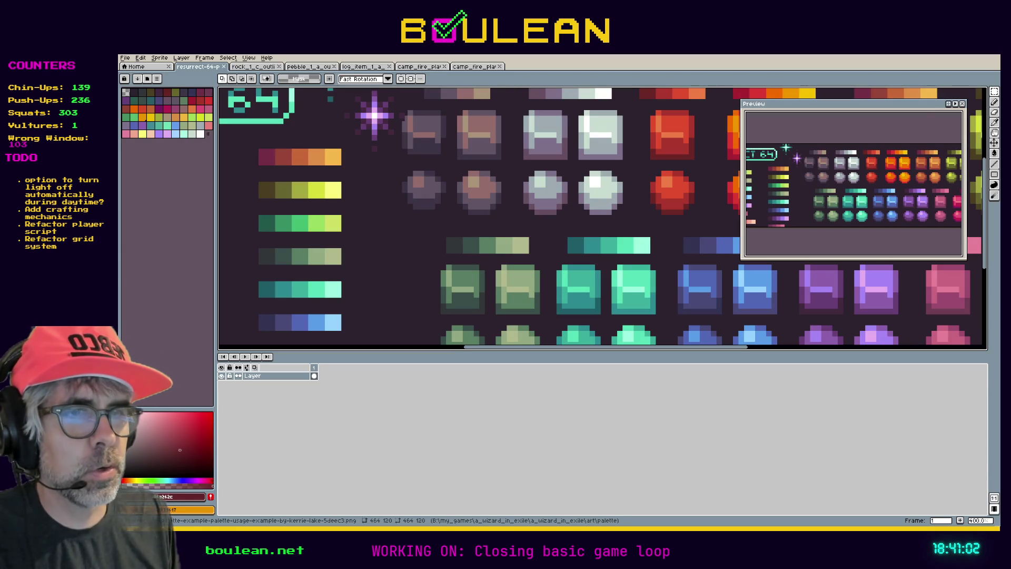
scroll(611, 282, down, 3)
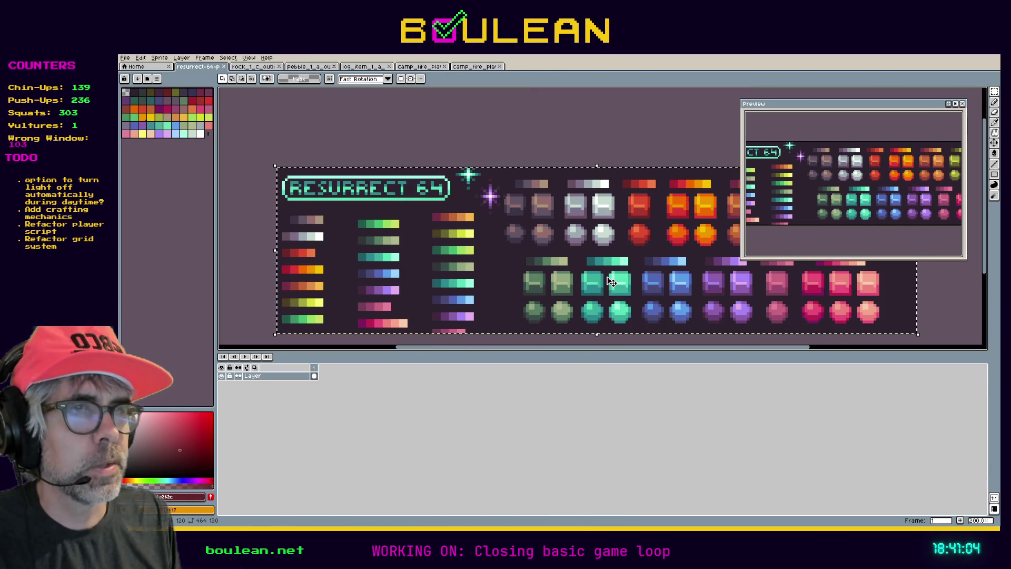
scroll(611, 282, up, 1)
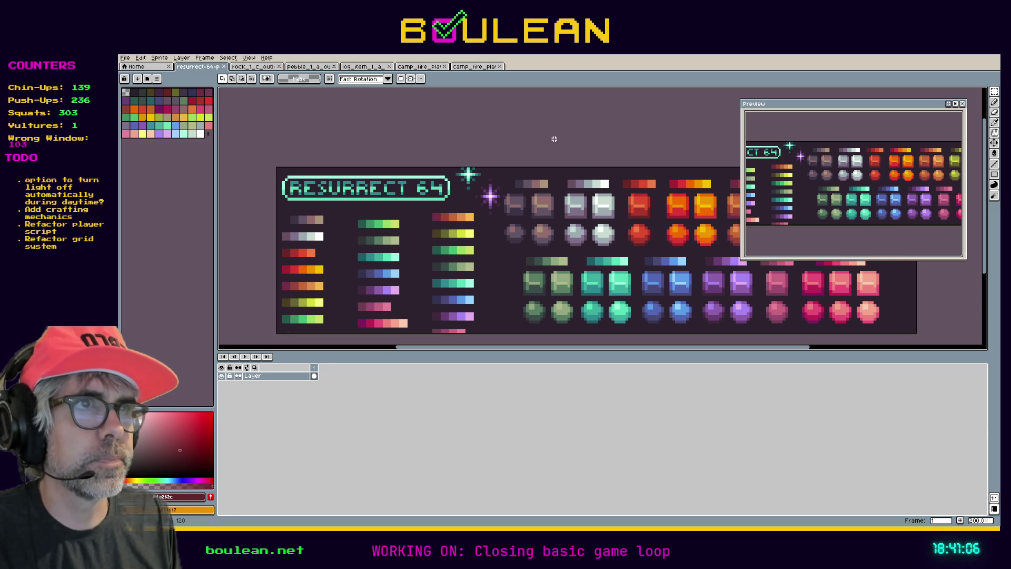
scroll(575, 221, down, 1)
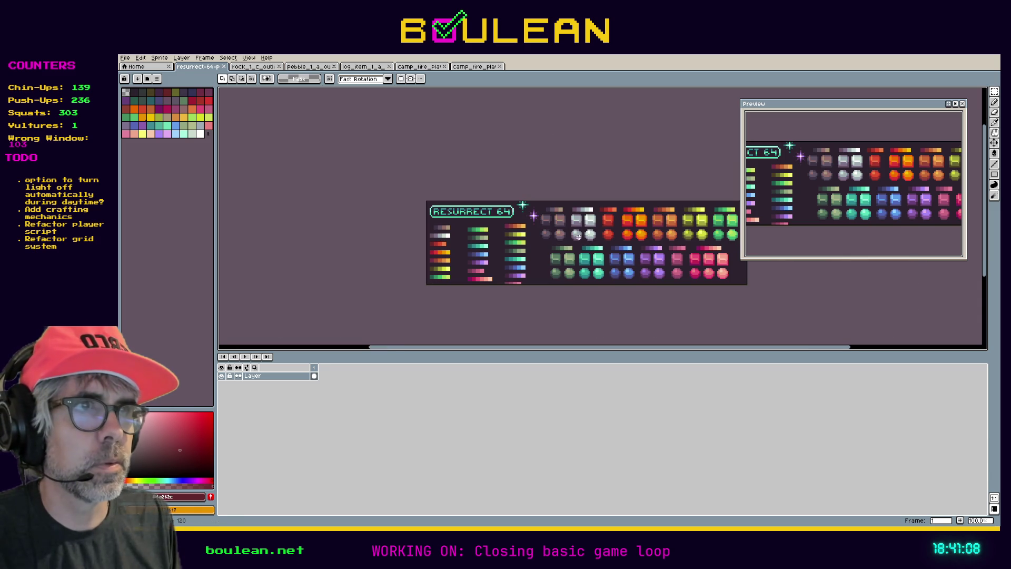
drag(680, 350, 655, 350)
scroll(532, 289, up, 3)
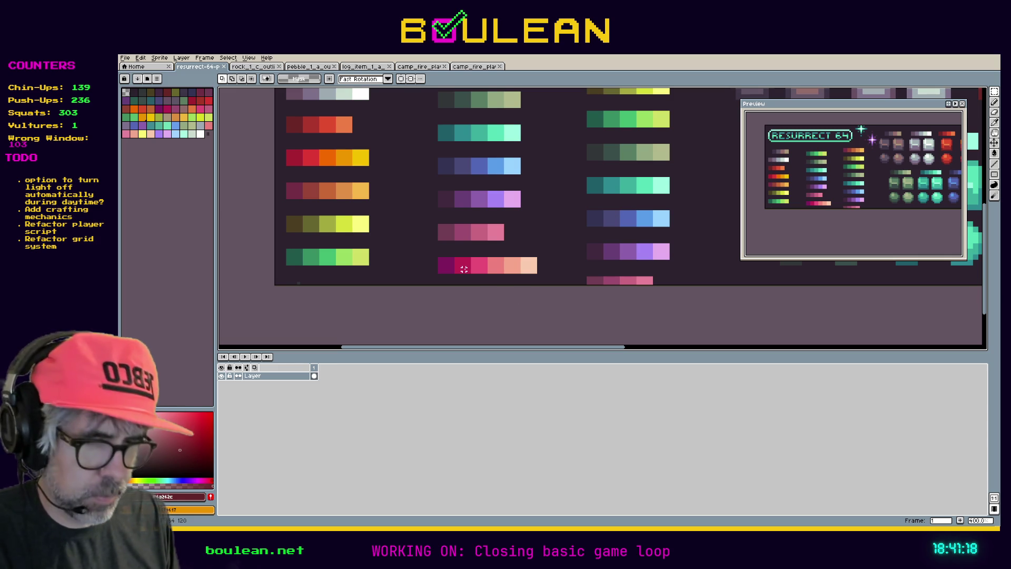
Eyedrop the magenta #c32454 swatch as foreground colour and check its RGB/HSV values in the colour editor.
key(i)
click(464, 267)
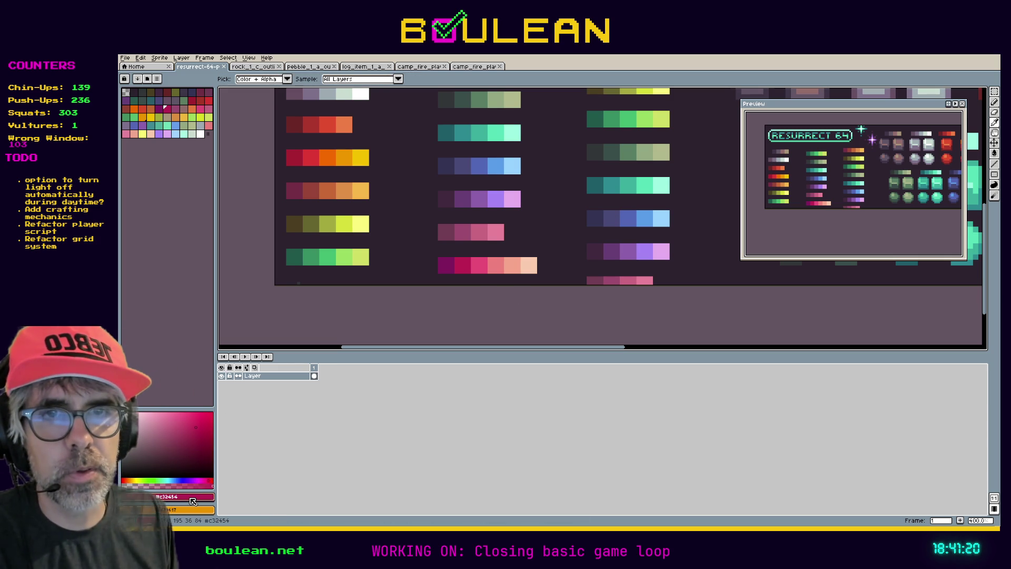
click(208, 496)
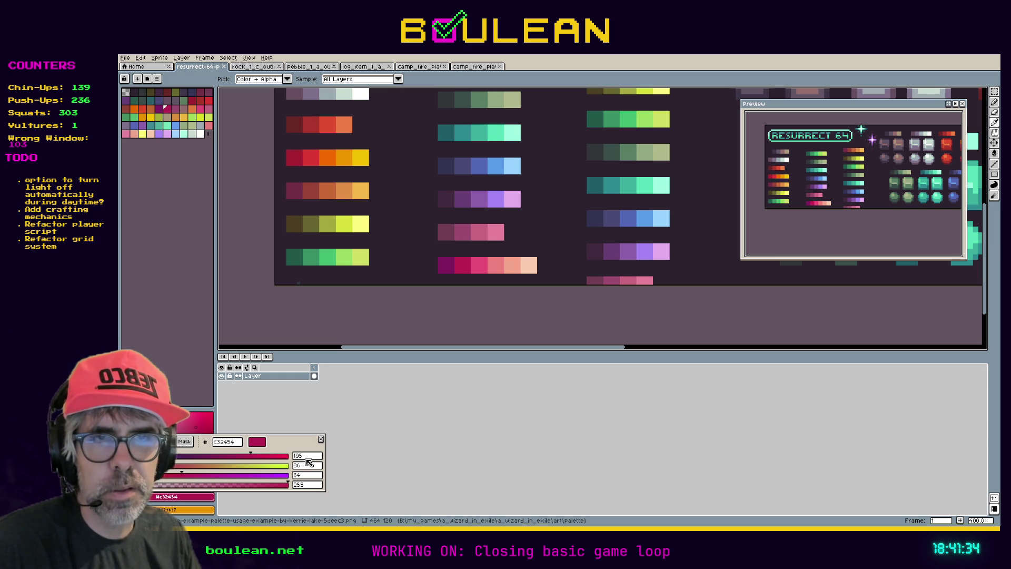
click(141, 441)
drag(200, 421, 195, 429)
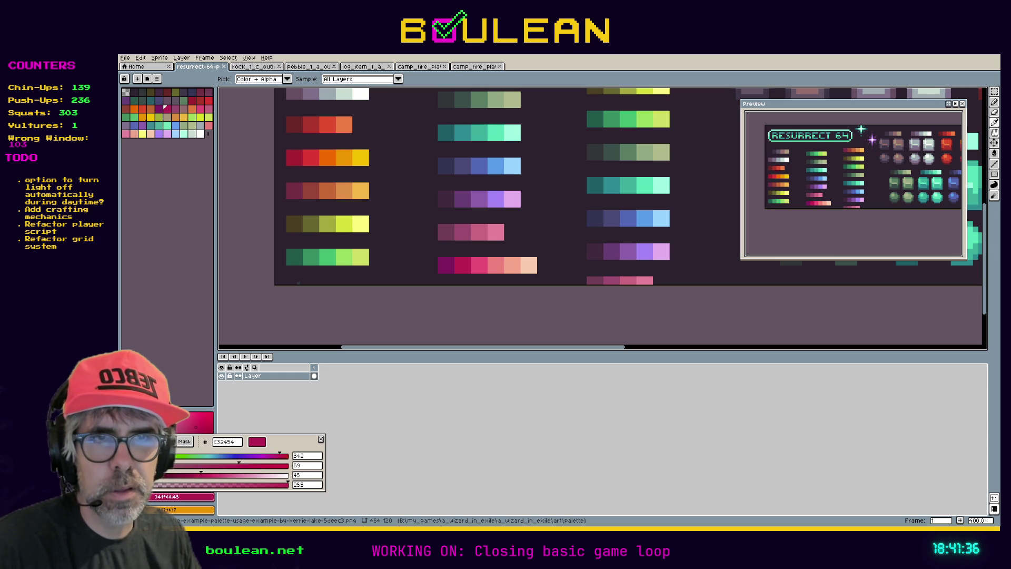
click(184, 441)
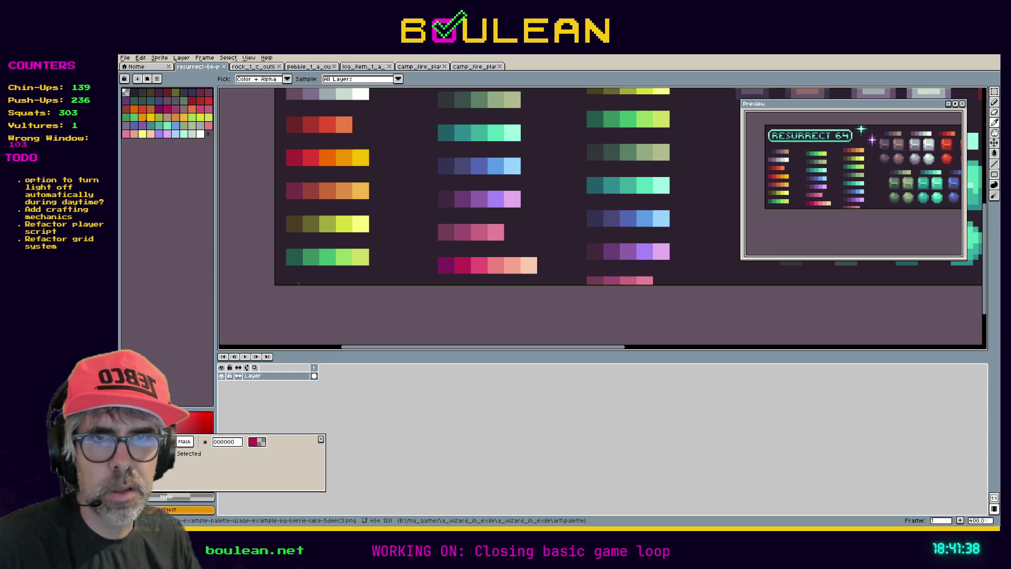
click(320, 438)
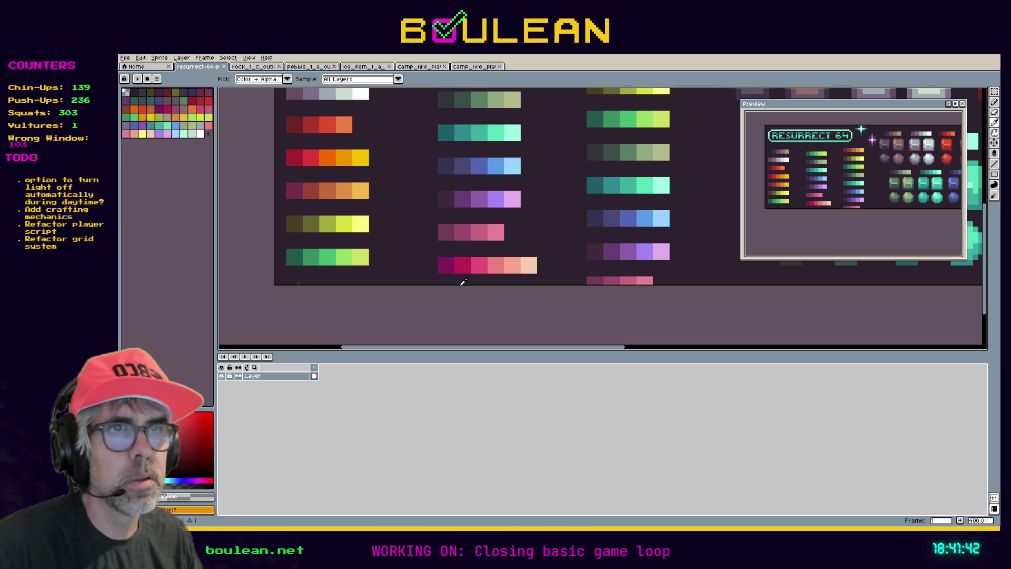
click(464, 262)
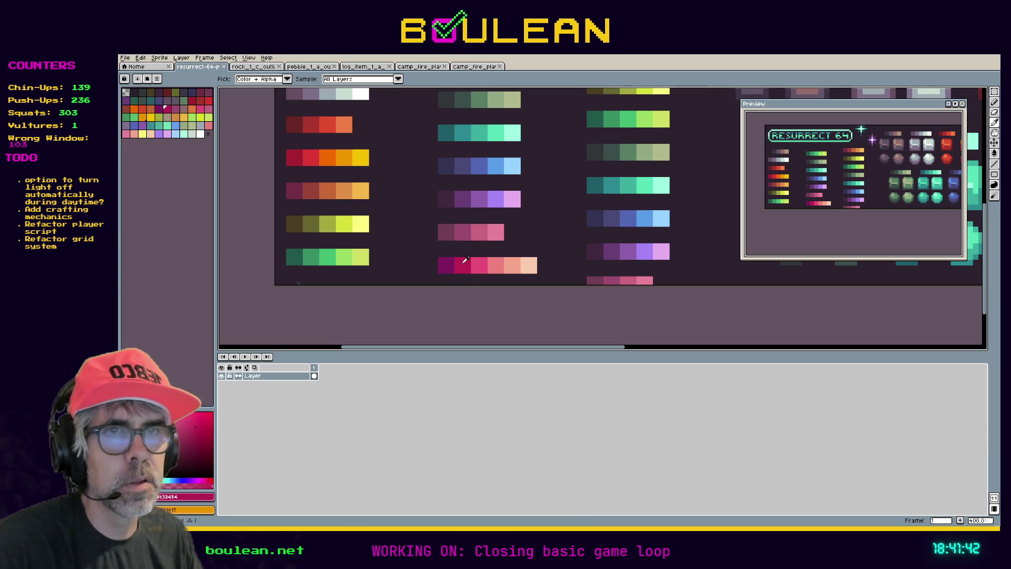
click(179, 500)
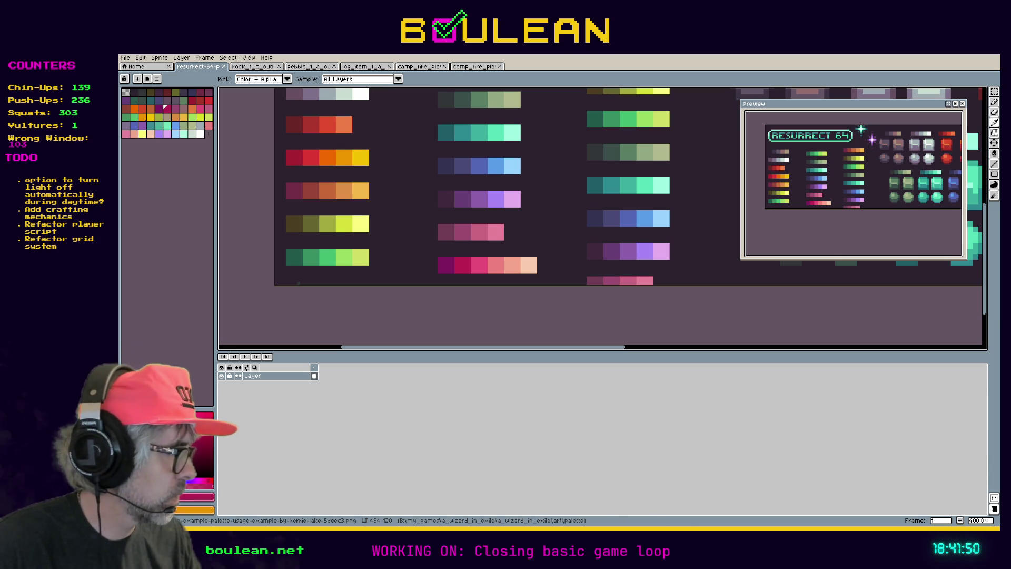
Search Google for 'rgb float converter' in a new Firefox tab and open the Core Coding result.
key(alt+Tab)
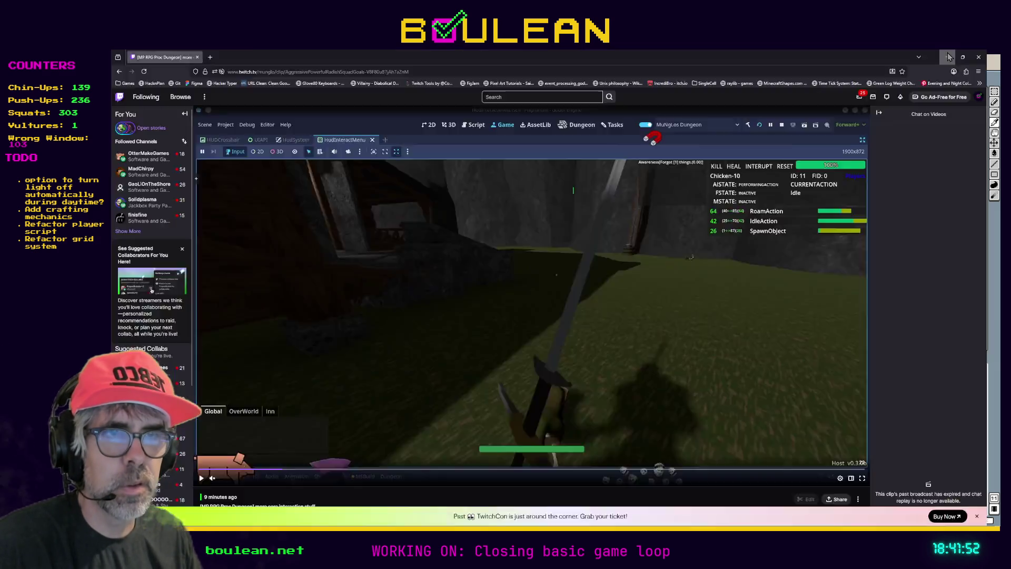
key(ctrl+t)
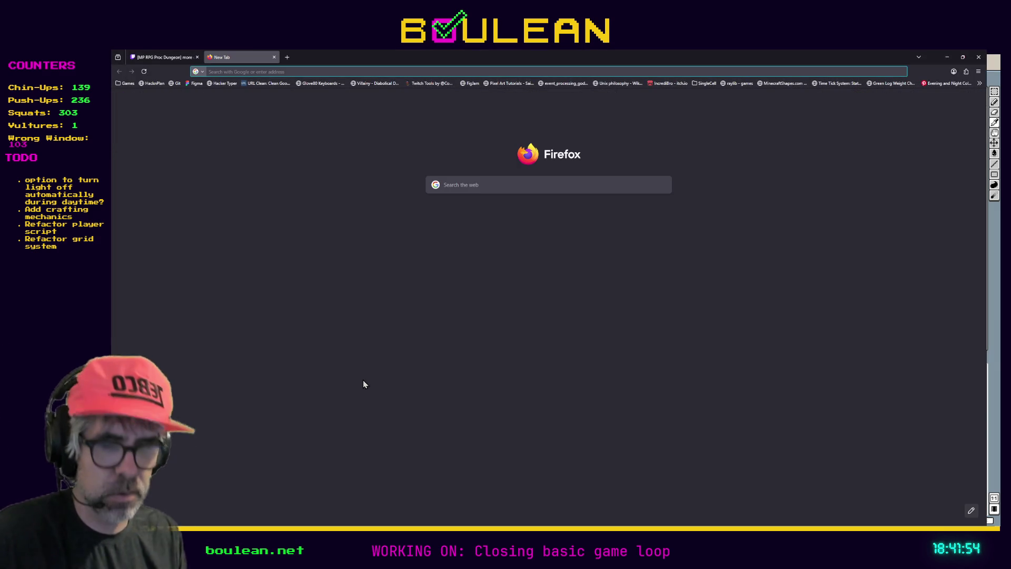
text(rgb)
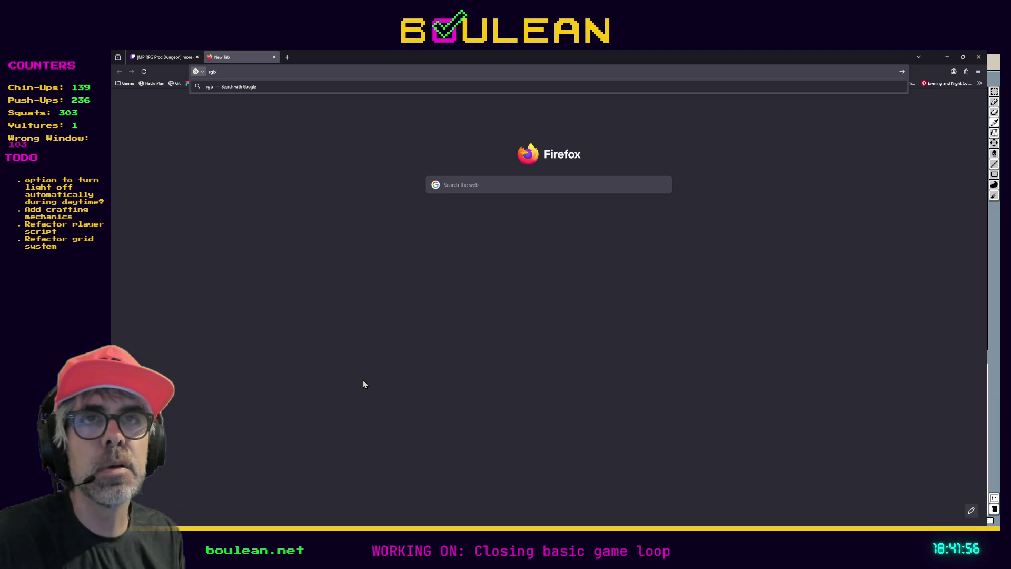
text( float converter)
key(Return)
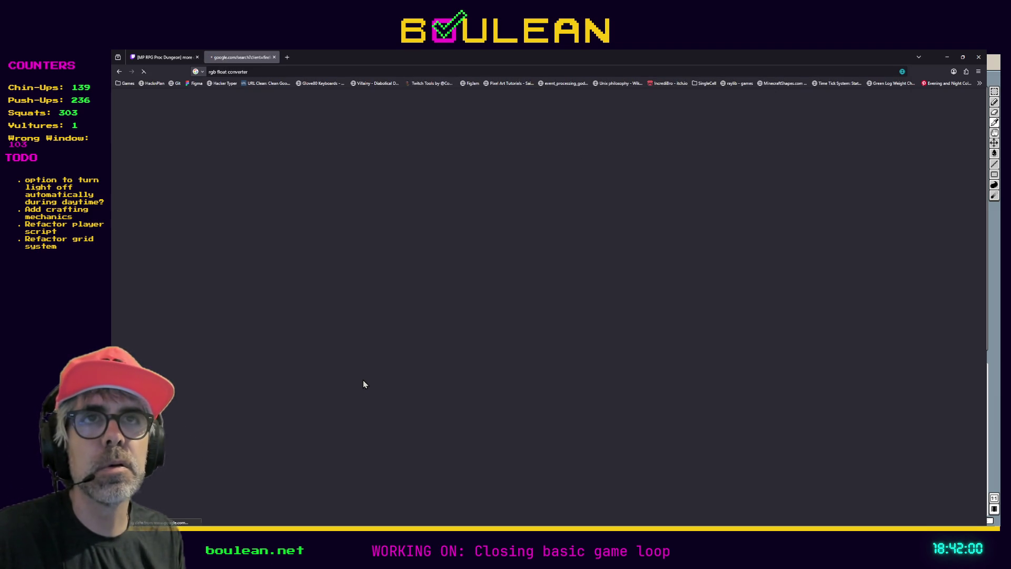
click(330, 187)
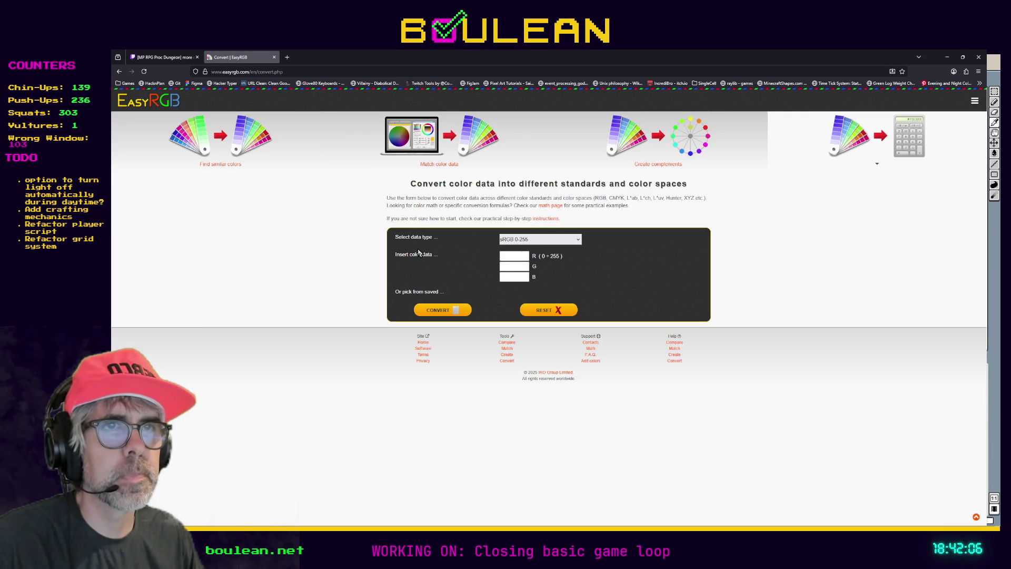
click(119, 71)
click(264, 253)
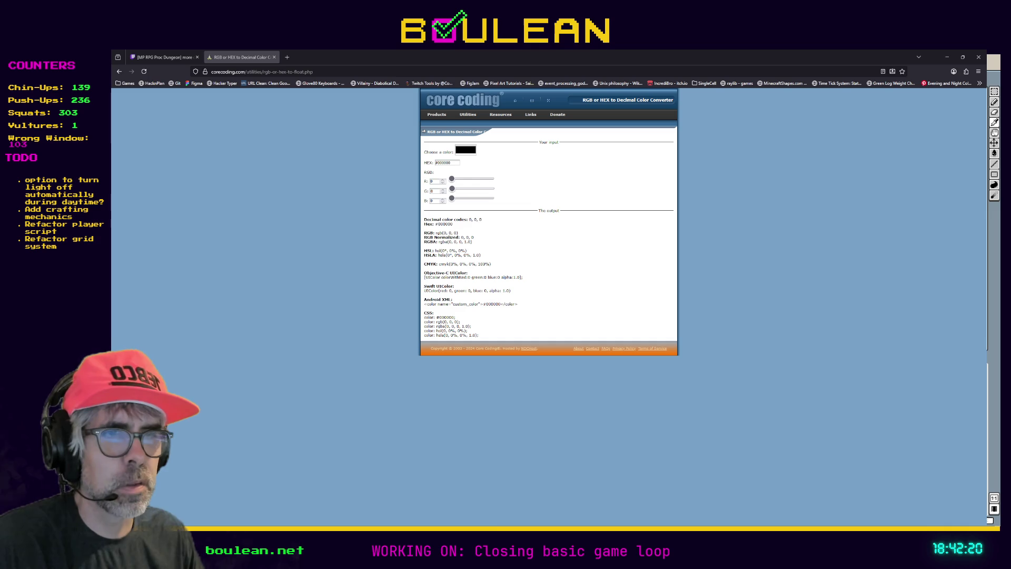
Convert #c32454 to normalized RGB 0.765, 0.141, 0.329, copy those values, and minimize the browser.
triple_click(450, 164)
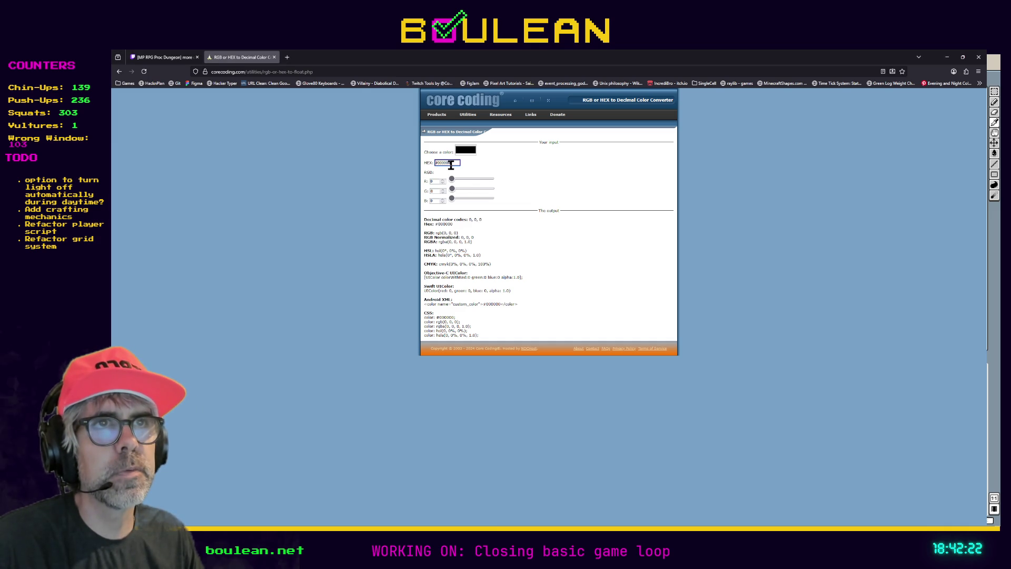
text(#c32454)
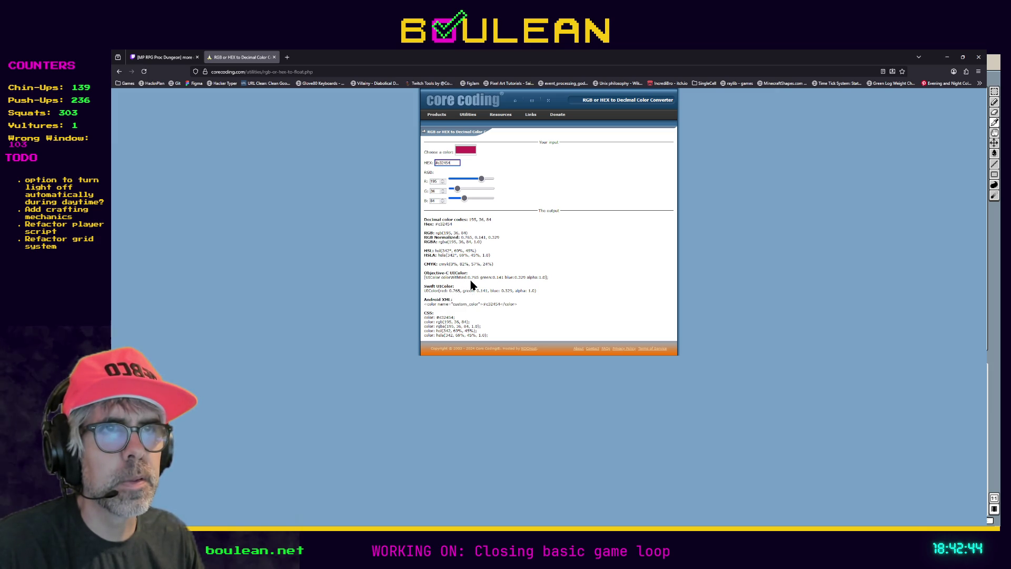
double_click(468, 237)
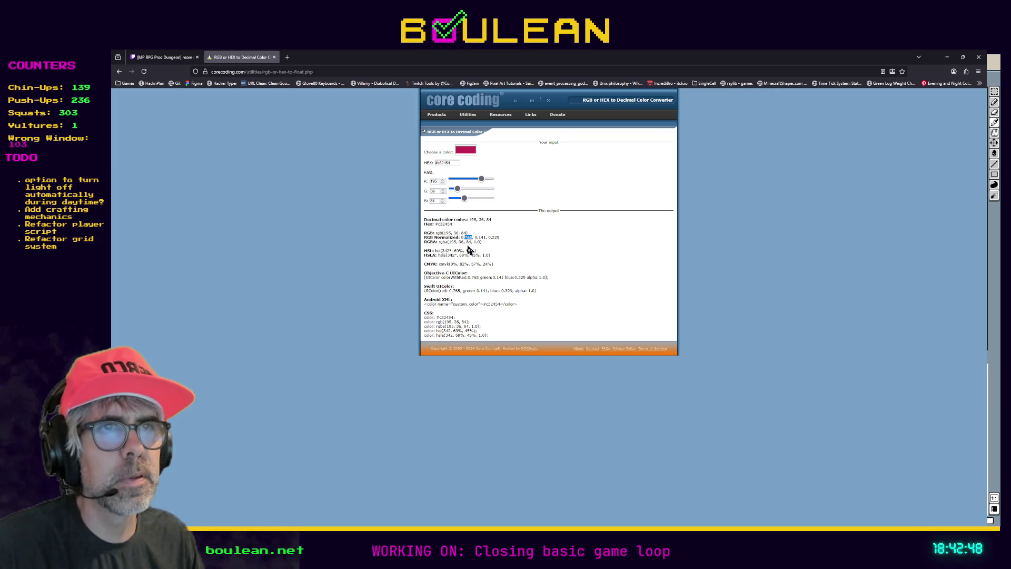
drag(499, 237, 460, 237)
key(ctrl+c)
key(alt+Tab)
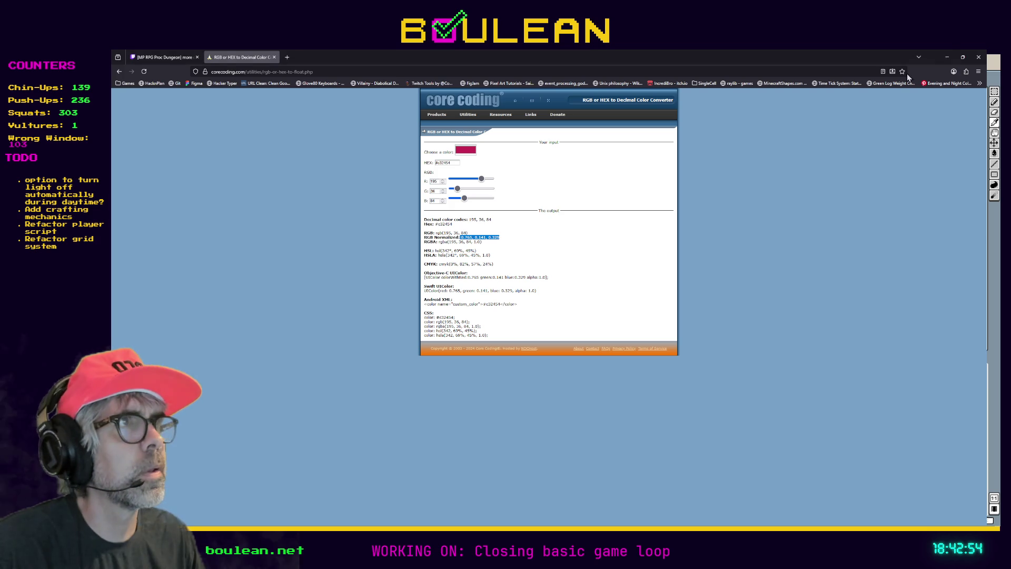
click(947, 57)
Minimize Aseprite and switch to Godot's script editor on constants.gd.
click(950, 59)
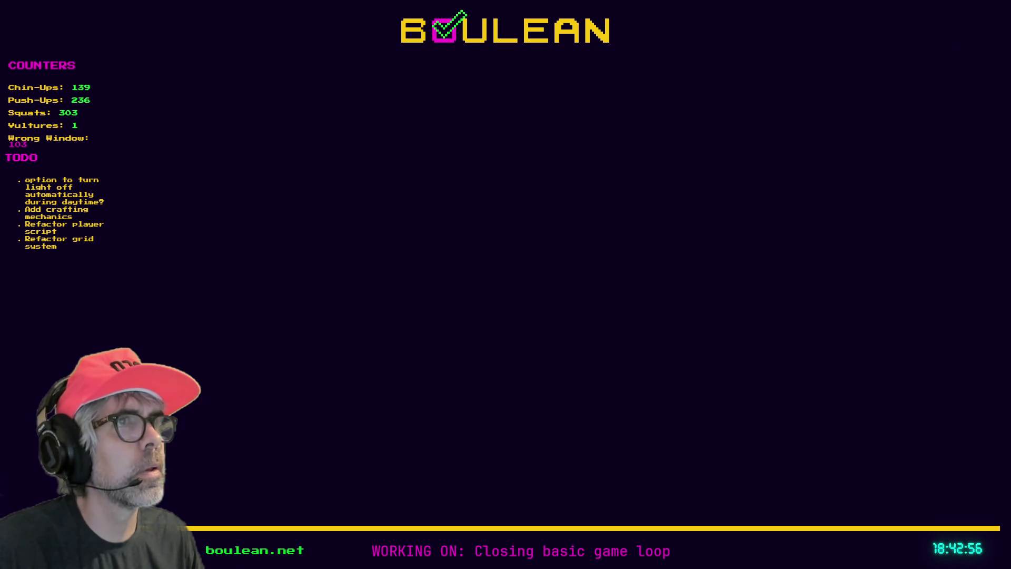
key(alt+Tab)
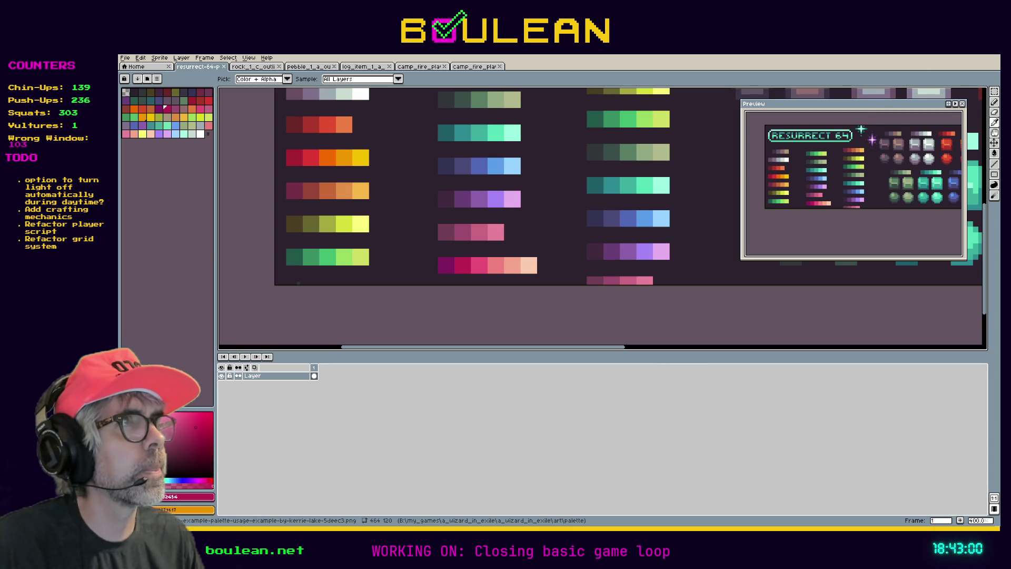
click(950, 59)
key(alt+Tab)
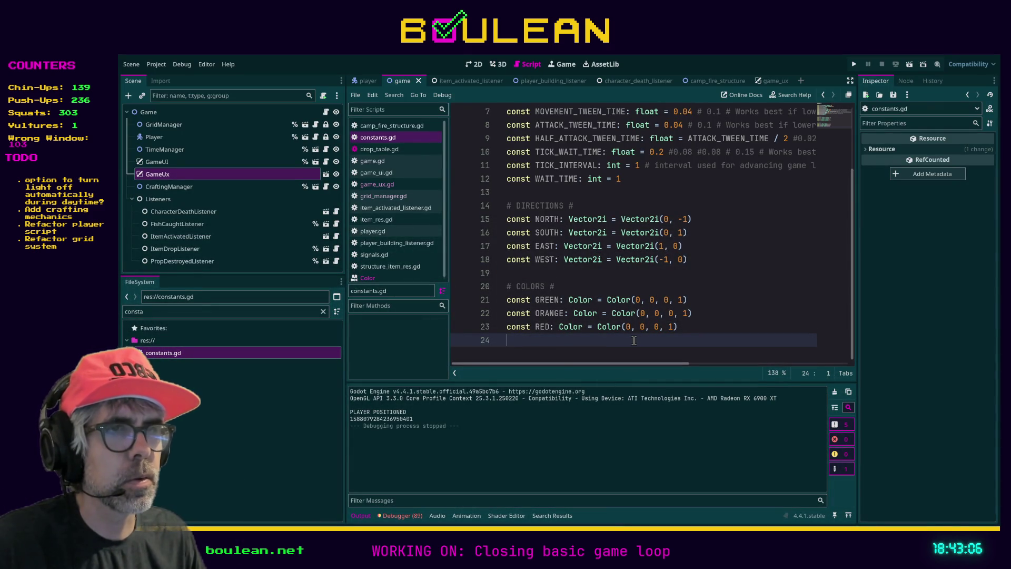
Paste the normalized values below the colour constants and set RED's first component to 0.765.
key(Return)
key(Return)
key(ctrl+v)
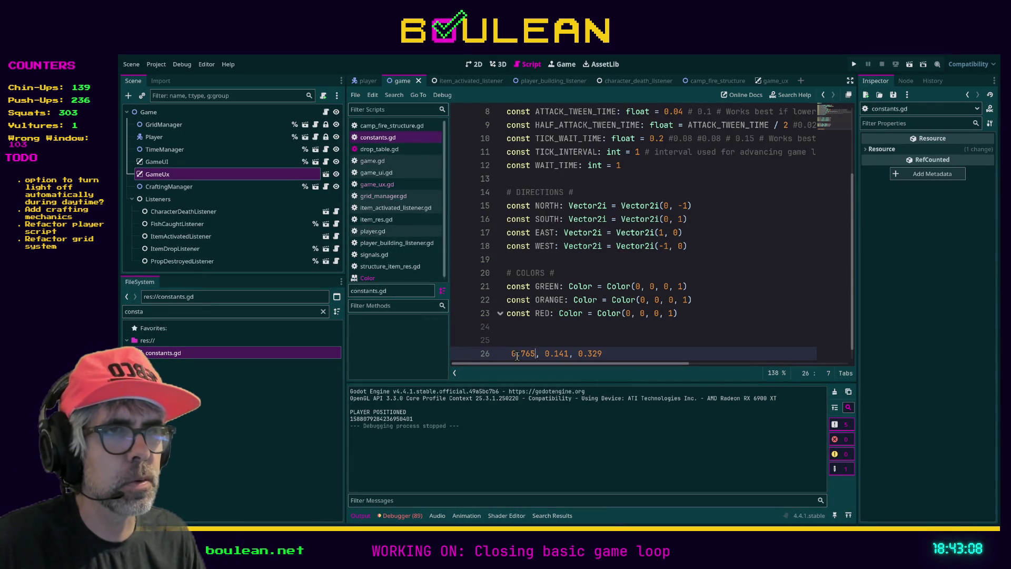
drag(535, 353, 510, 353)
key(ctrl+c)
double_click(634, 314)
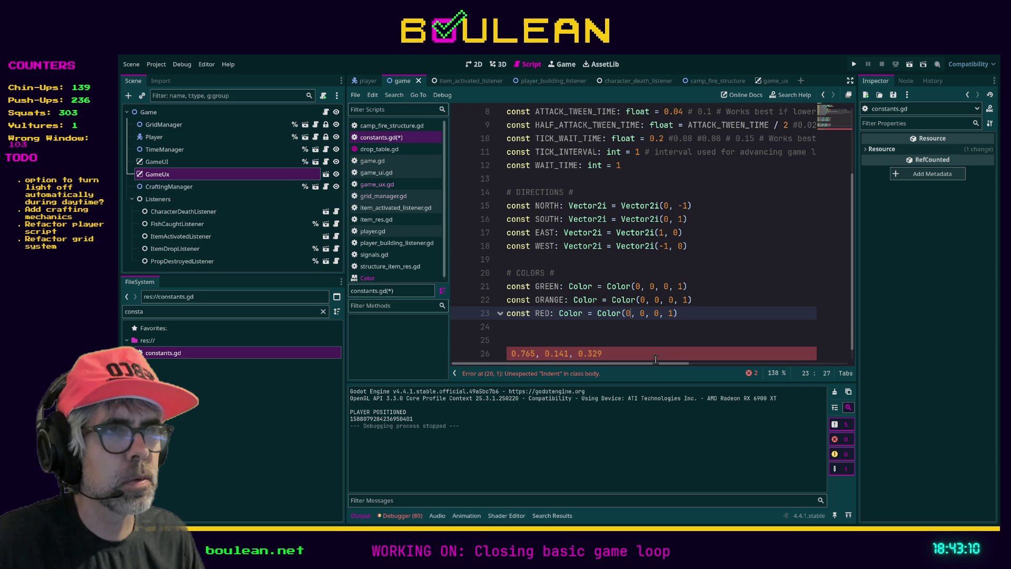
key(ctrl+v)
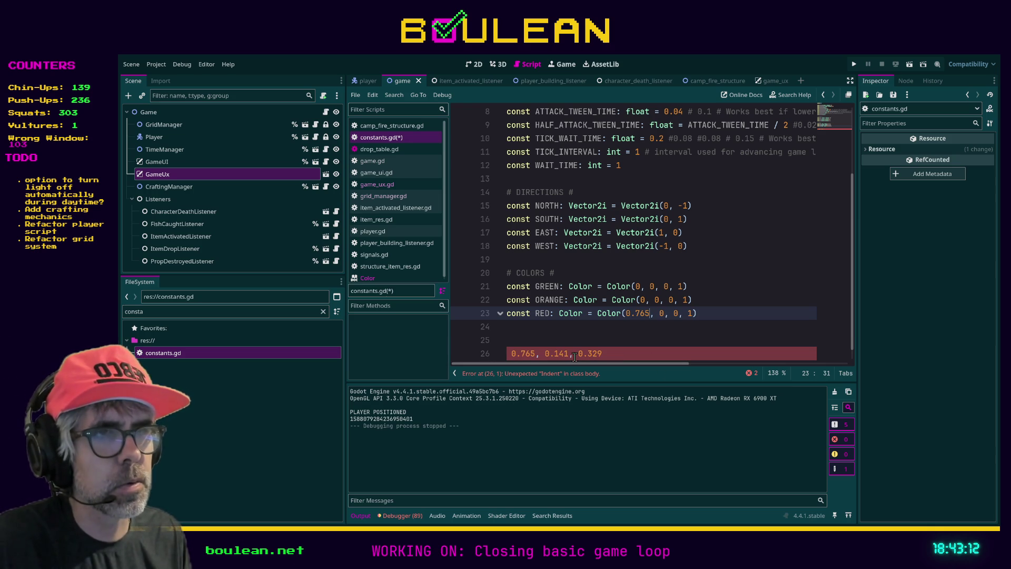
Set RED's second and third components to 0.141 and 0.329.
click(569, 353)
shift+click(544, 352)
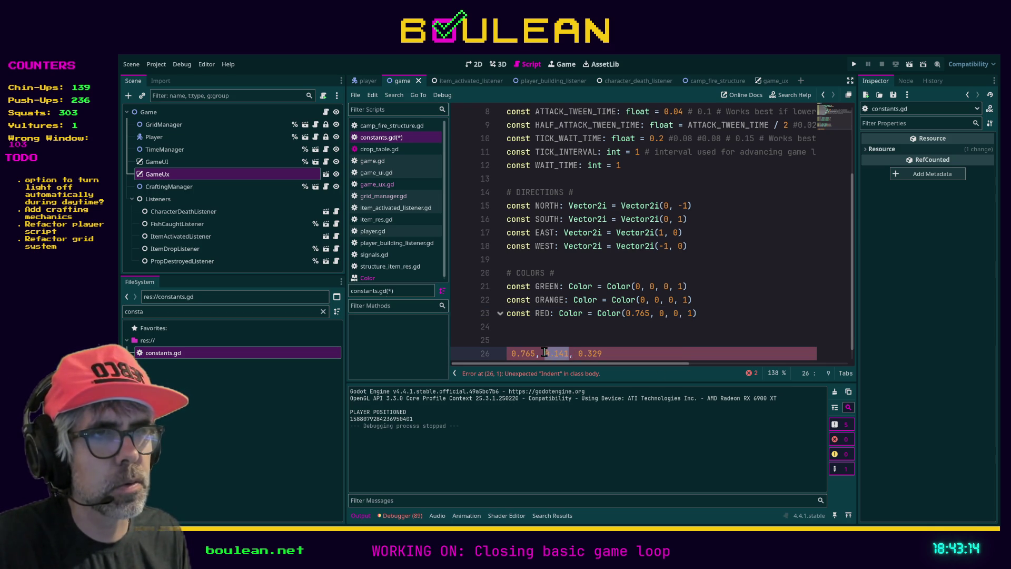
click(665, 313)
key(ctrl+v)
click(608, 353)
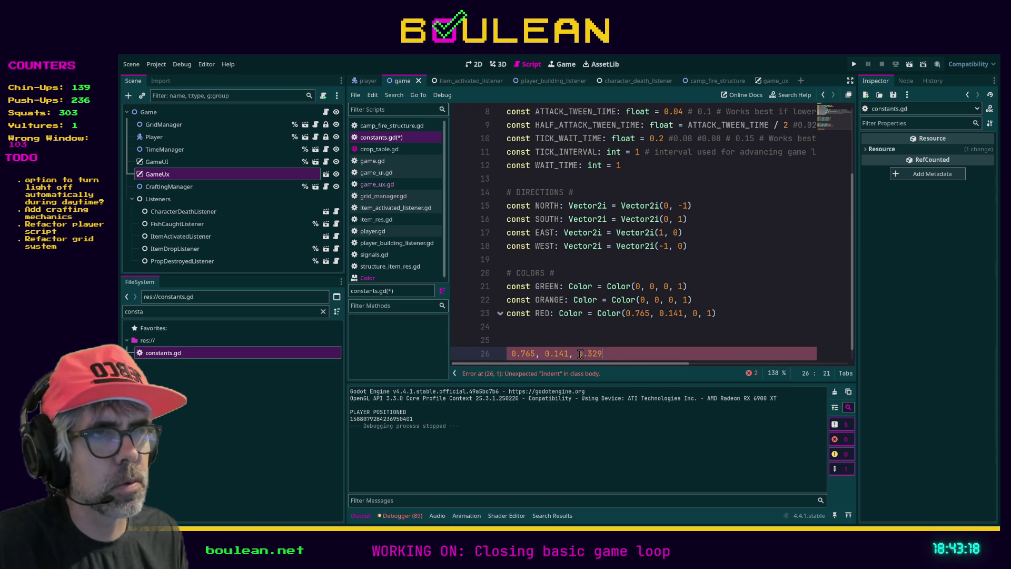
click(698, 314)
text(.329)
Delete the stray pasted values line and save constants.gd.
click(721, 358)
key(shift+Home)
key(BackSpace)
key(BackSpace)
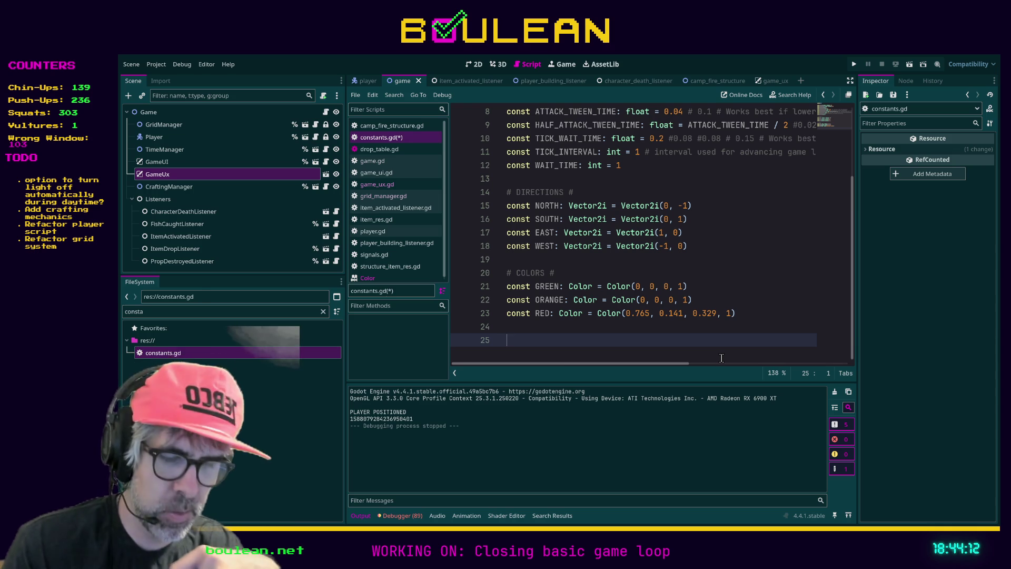
key(BackSpace)
key(ctrl+s)
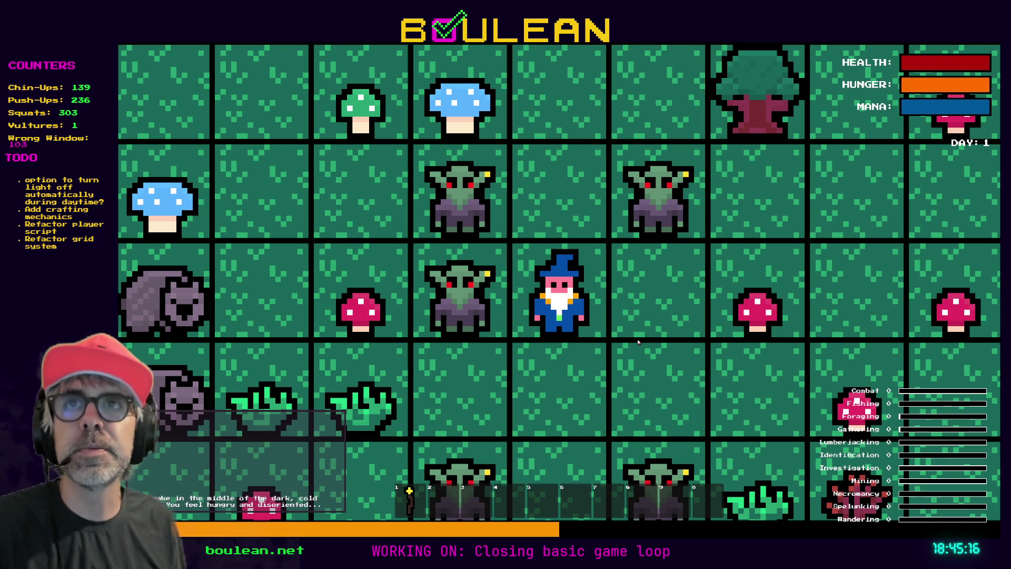
Stop the running Boulean game with F8 after play-testing the colours.
key(F8)
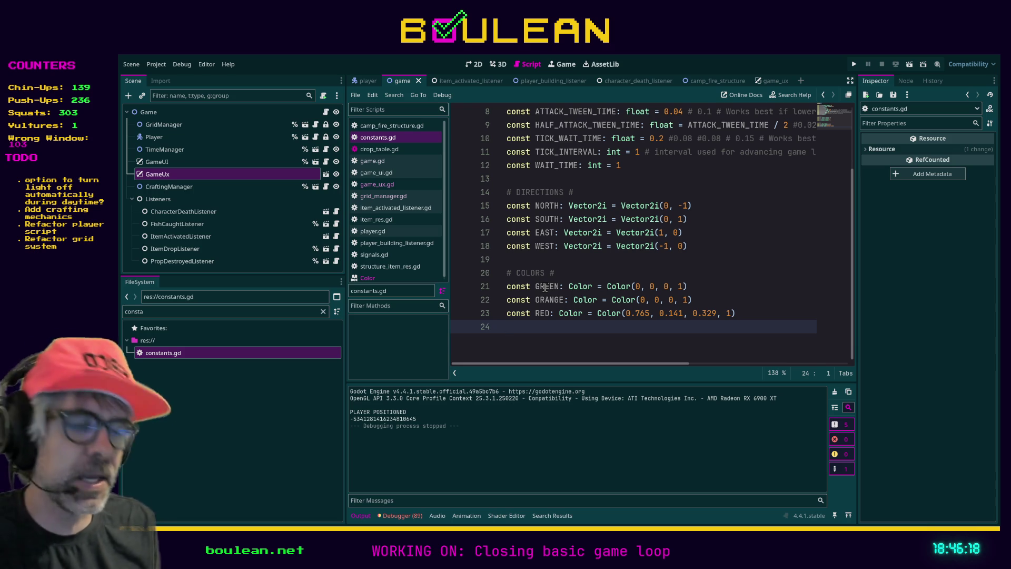
Run the Boulean project again with F5.
key(F5)
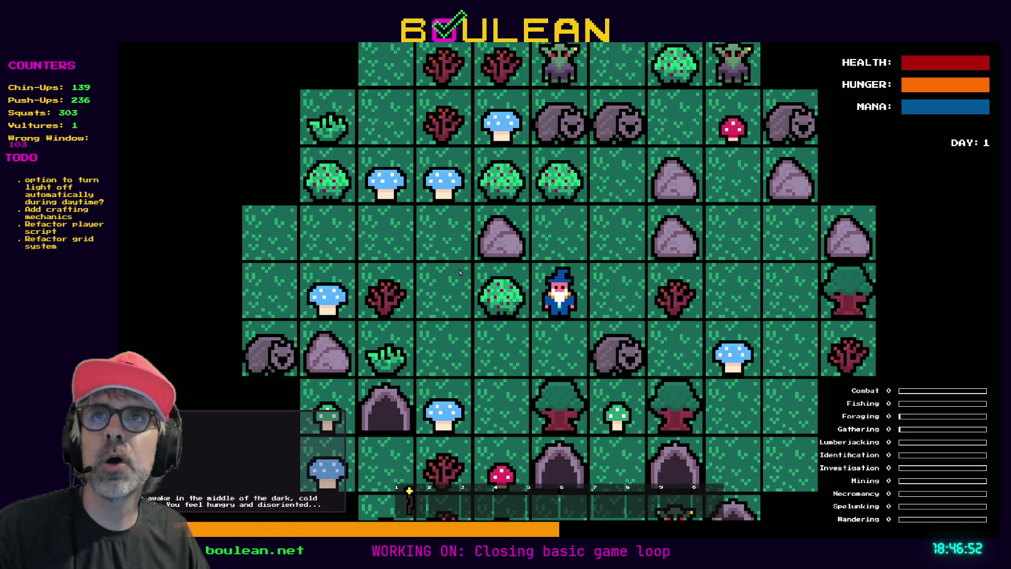
Stop the game with F8 to return to constants.gd.
key(F8)
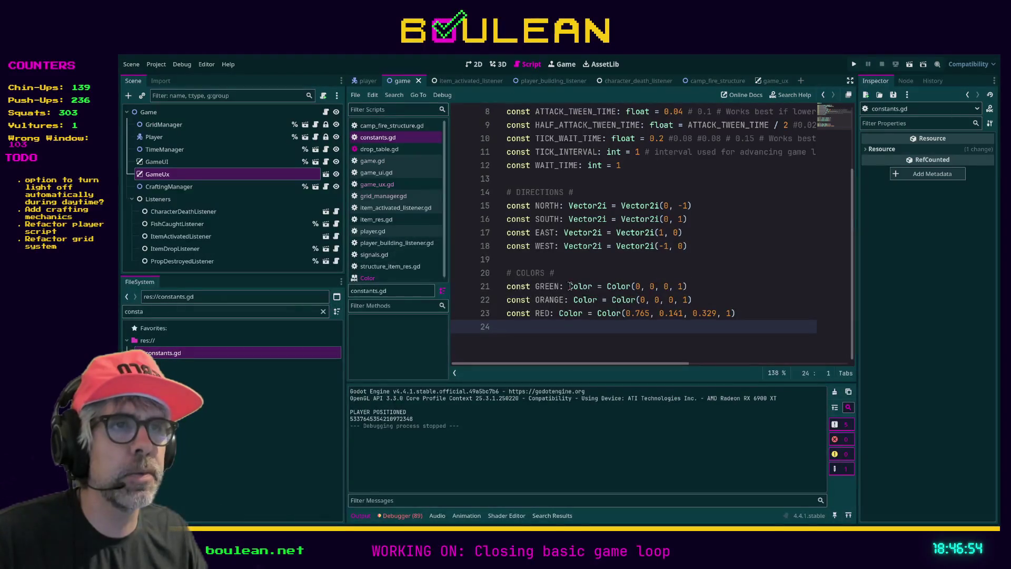
Change ORANGE's constant to use Color.from_rgba8 via autocomplete.
click(634, 287)
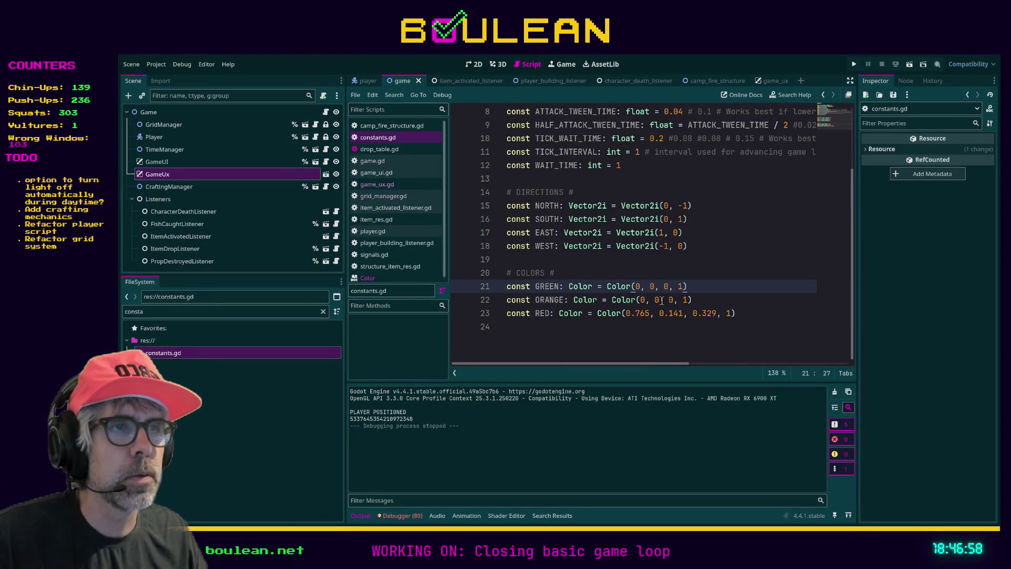
click(636, 300)
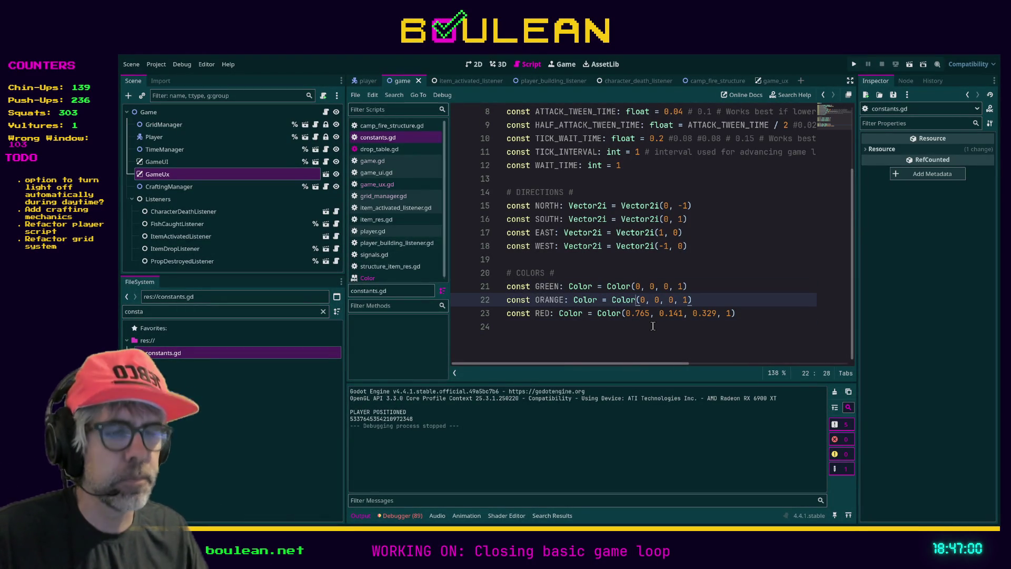
text(.from)
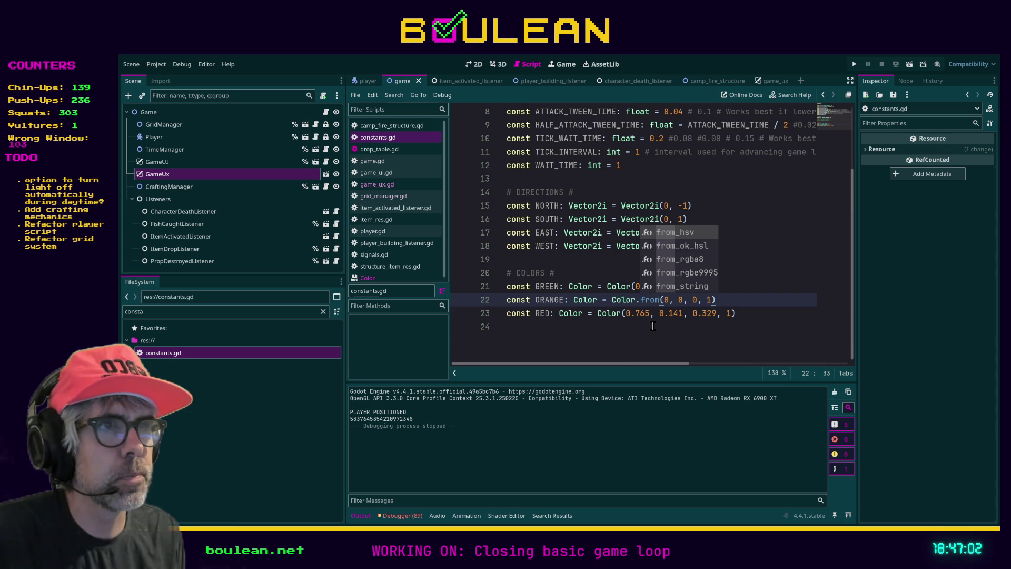
key(Down)
key(Down)
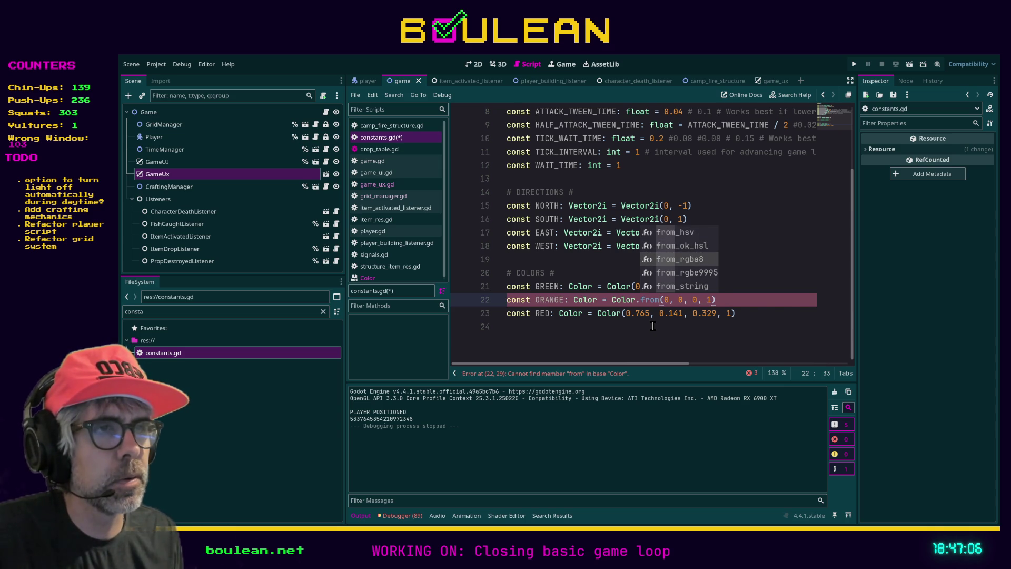
key(Return)
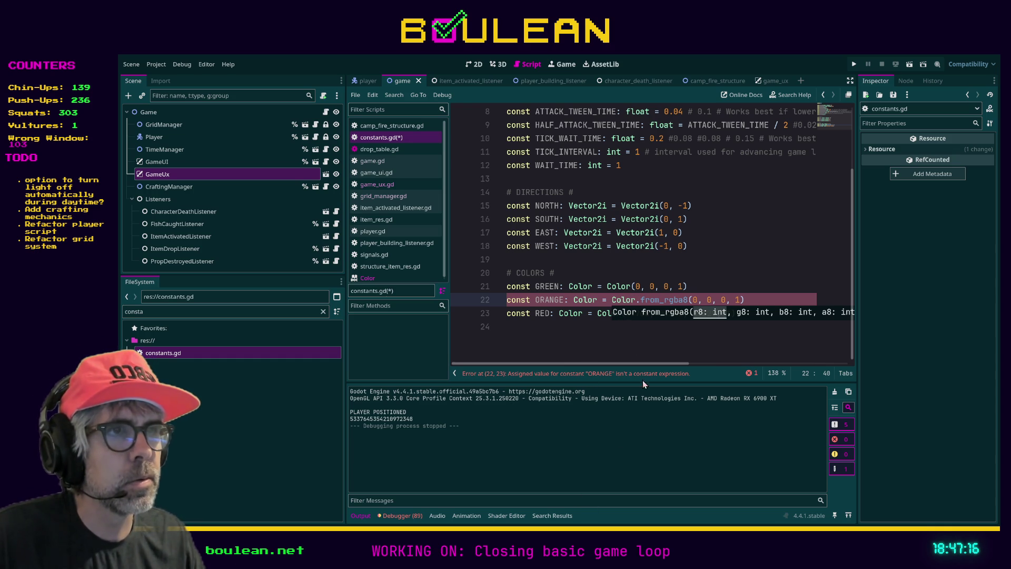
Copy the from_rgba8 call from ORANGE into GREEN's colour definition.
click(640, 299)
shift+click(756, 296)
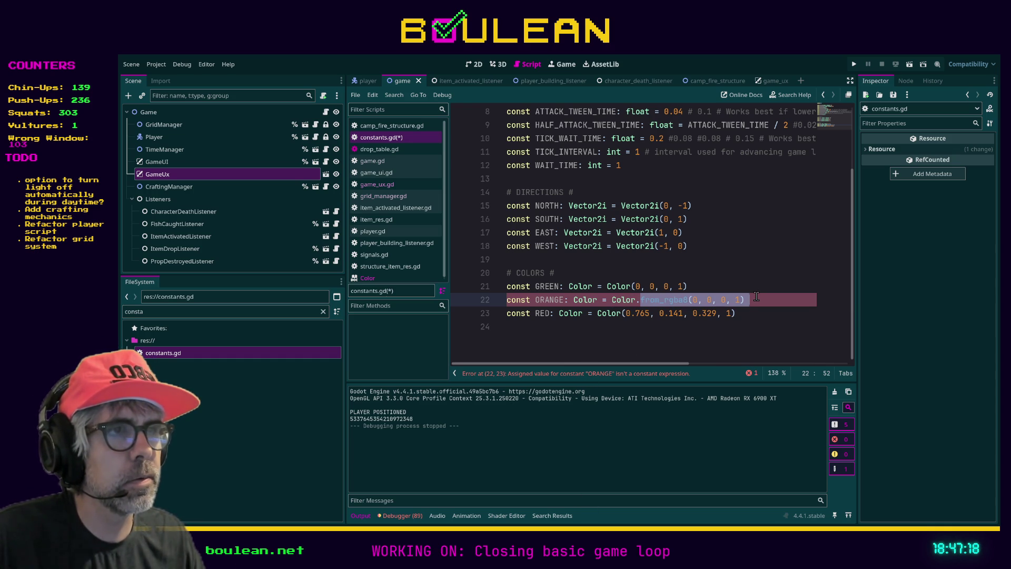
key(ctrl+c)
click(631, 286)
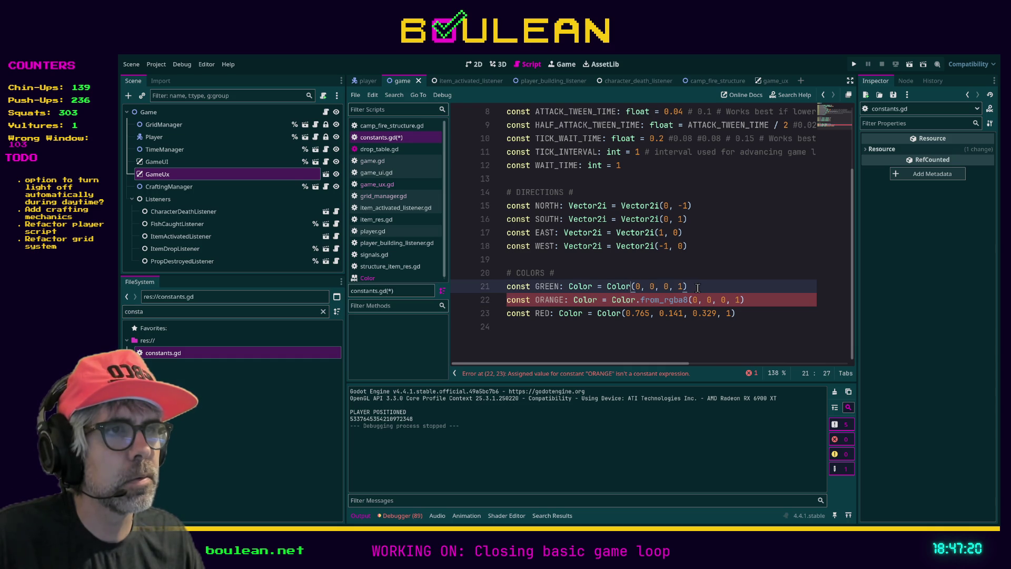
shift+click(698, 286)
key(ctrl+v)
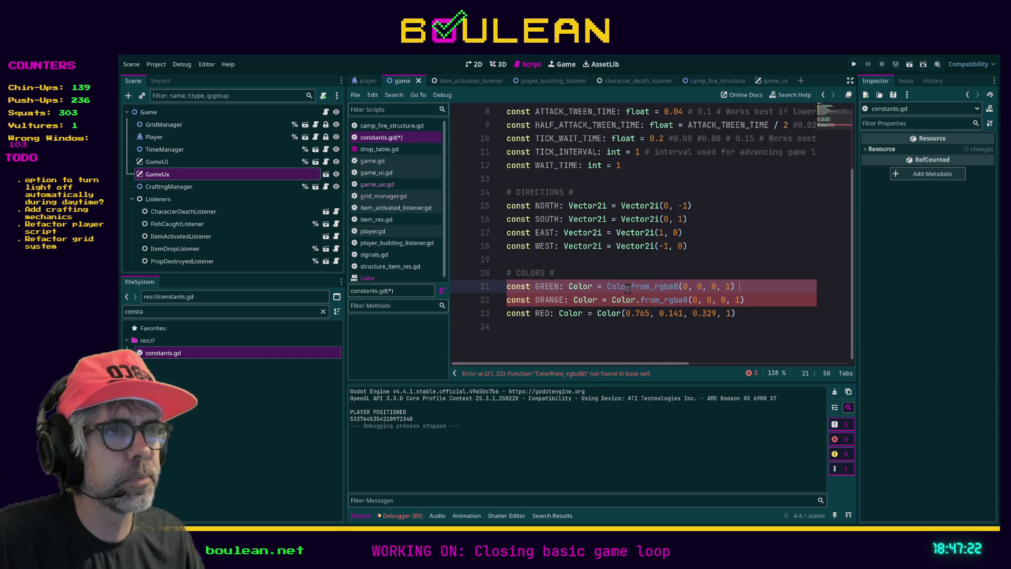
text(.)
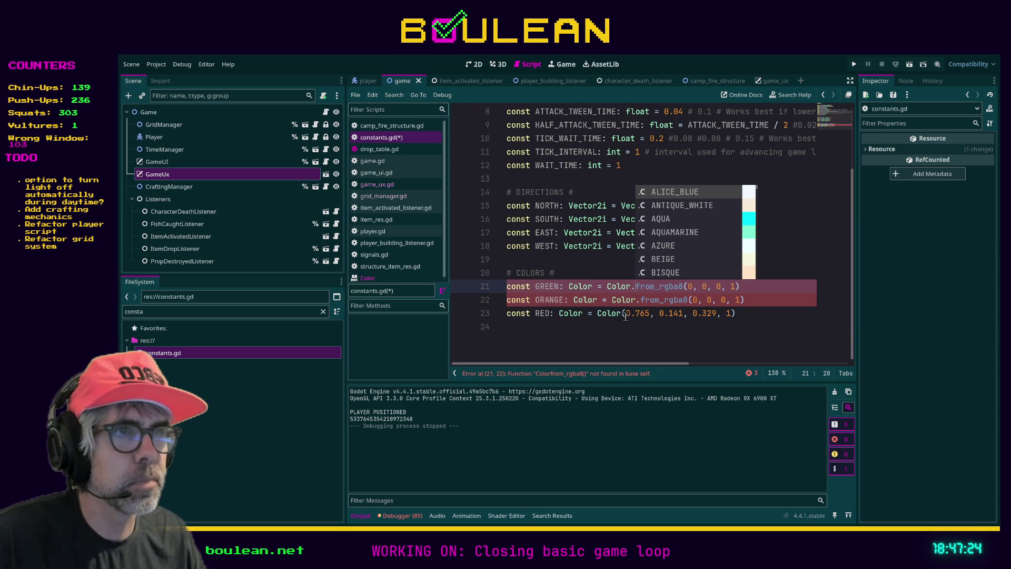
Paste from_rgba8 into RED, moving its original 0.765, 0.141, 0.329 values to a new line.
click(622, 314)
text(#)
key(Left)
key(Return)
key(Return)
key(Up)
key(Up)
key(End)
key(ctrl+v)
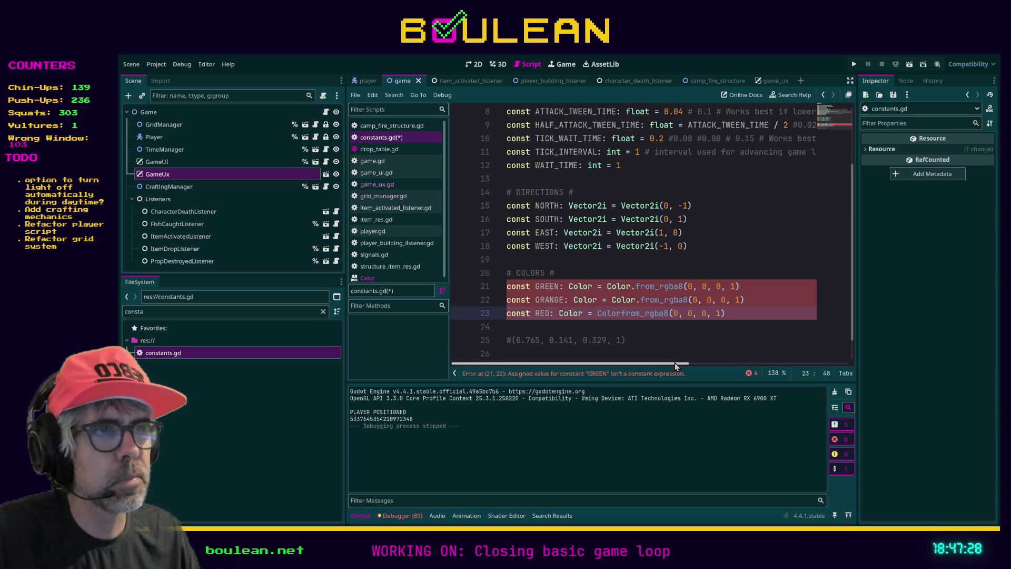
click(624, 313)
text(.)
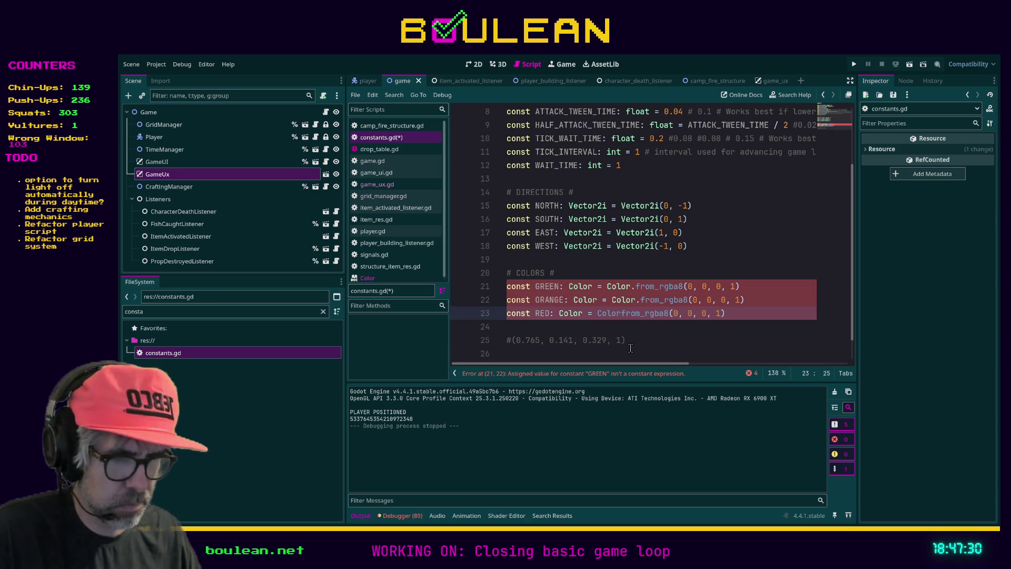
click(649, 332)
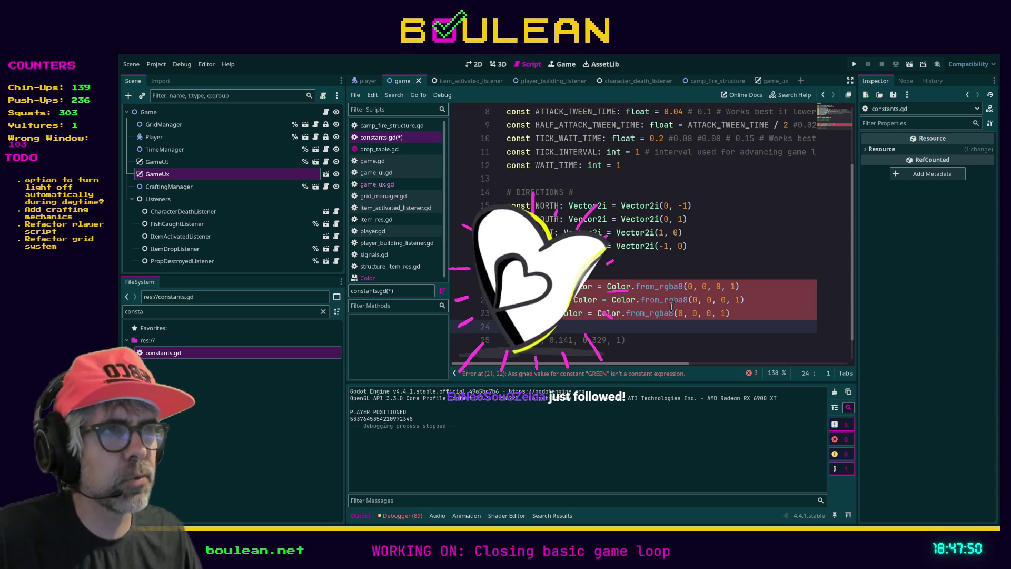
Restore RED to Color(0.765, 0.141, 0.329, 1), removing the from_rgba8 edit.
click(621, 313)
key(shift+End)
key(Delete)
key(Down)
key(Down)
key(Home)
key(Delete)
key(shift+End)
key(ctrl+x)
key(BackSpace)
key(Up)
key(End)
key(ctrl+v)
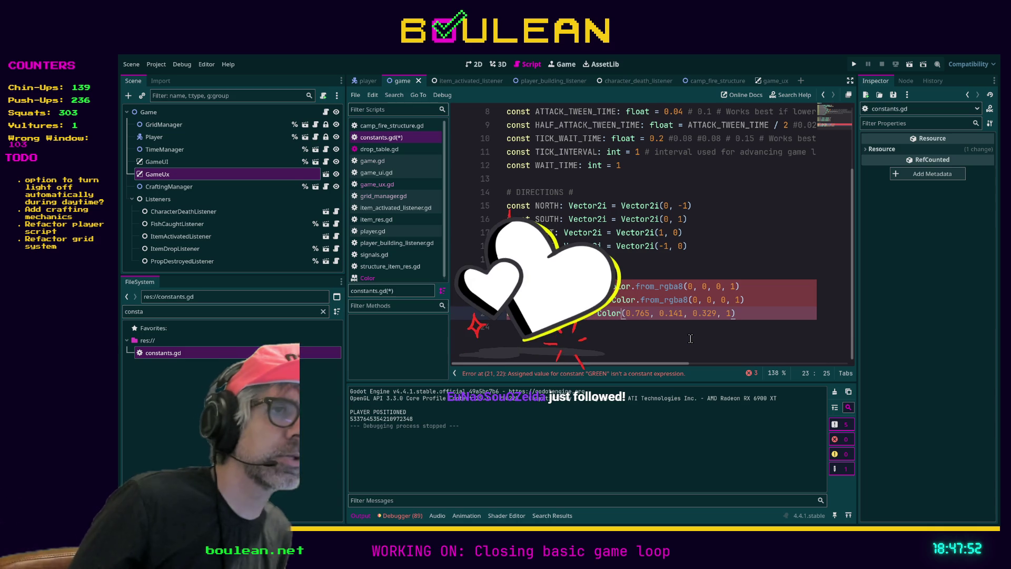
Remove the from_rgba8 calls from GREEN and ORANGE, leaving plain Color values.
key(Up)
key(Up)
key(BackSpace)
key(ctrl+shift+Right)
key(Delete)
key(Down)
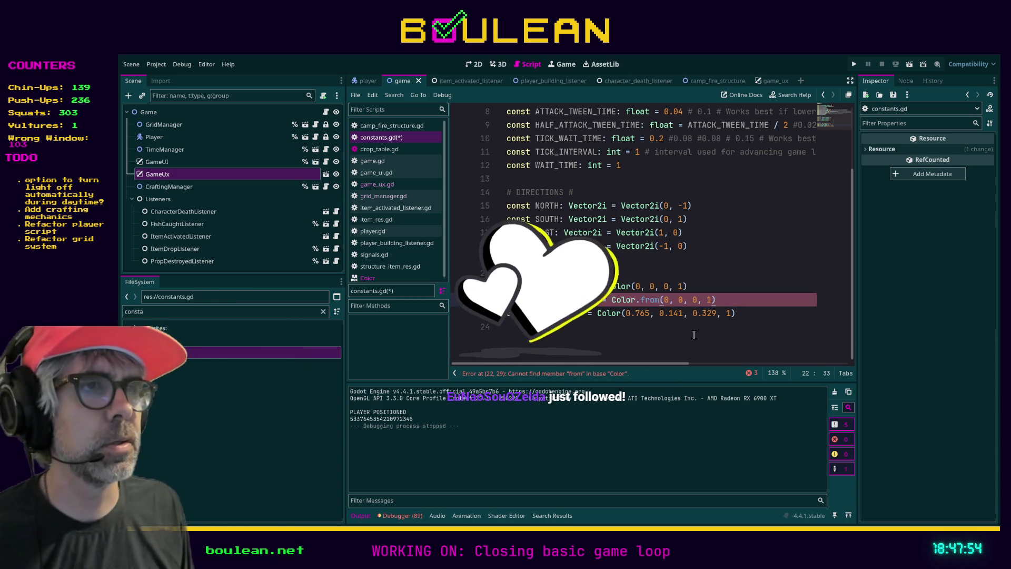
key(ctrl+shift+Right)
key(Delete)
Save the restored constants.gd and switch over to Aseprite.
click(593, 348)
key(ctrl+s)
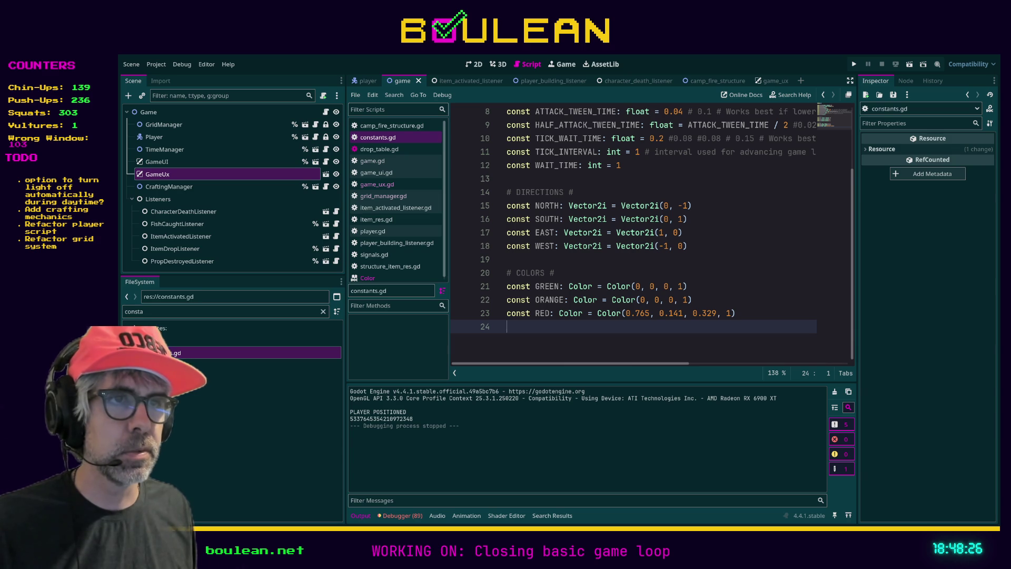
key(alt+Tab)
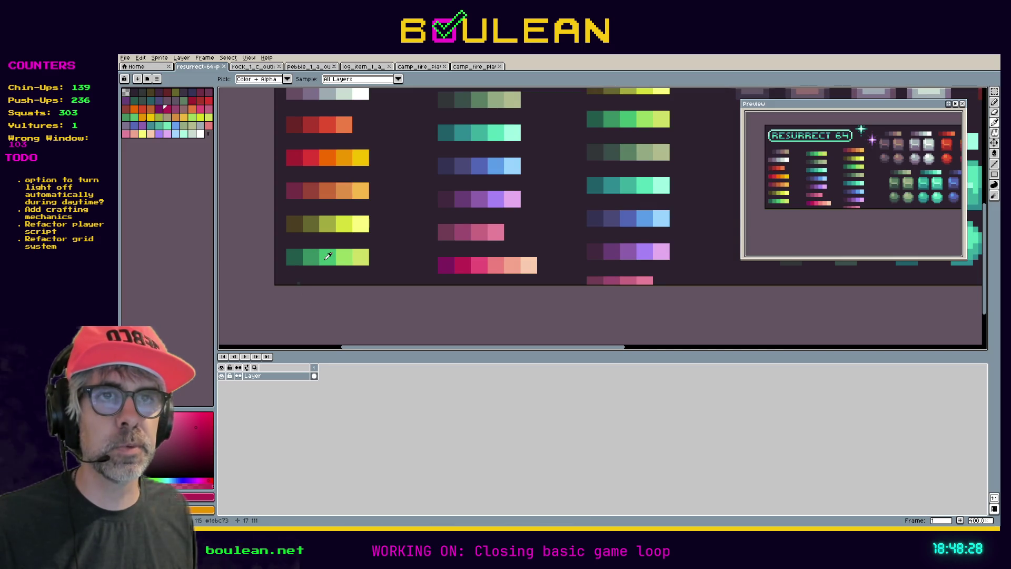
Eyedrop the medium green #1ebc73 as foreground colour and confirm its RGB values 30, 188, 115.
click(328, 256)
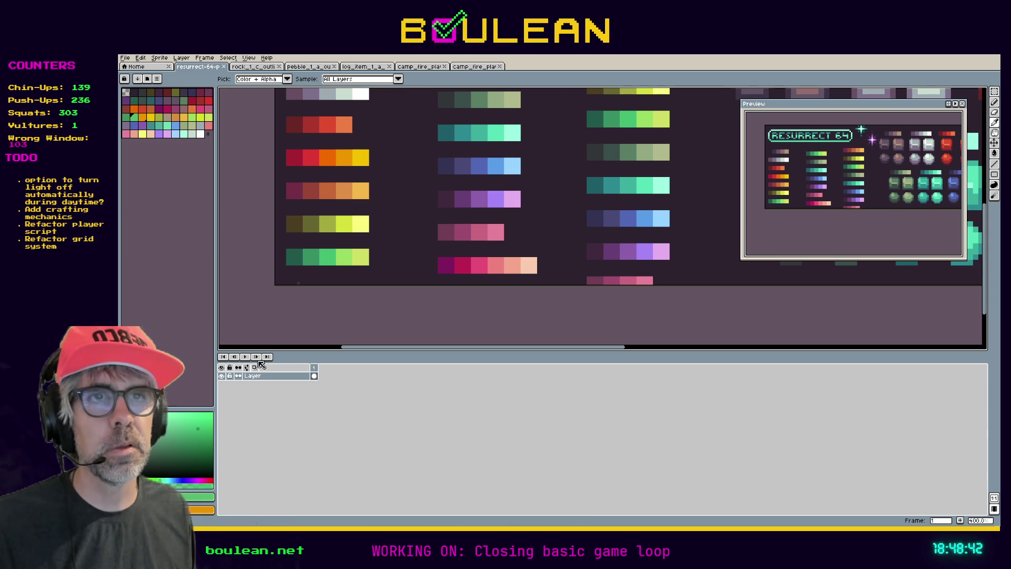
click(298, 251)
click(347, 256)
click(347, 256)
click(332, 255)
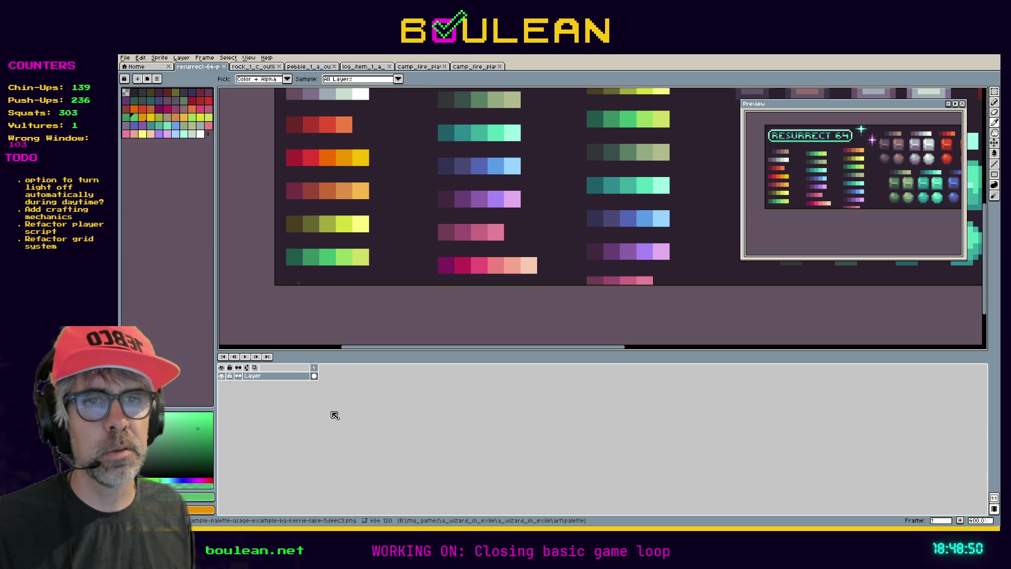
click(202, 497)
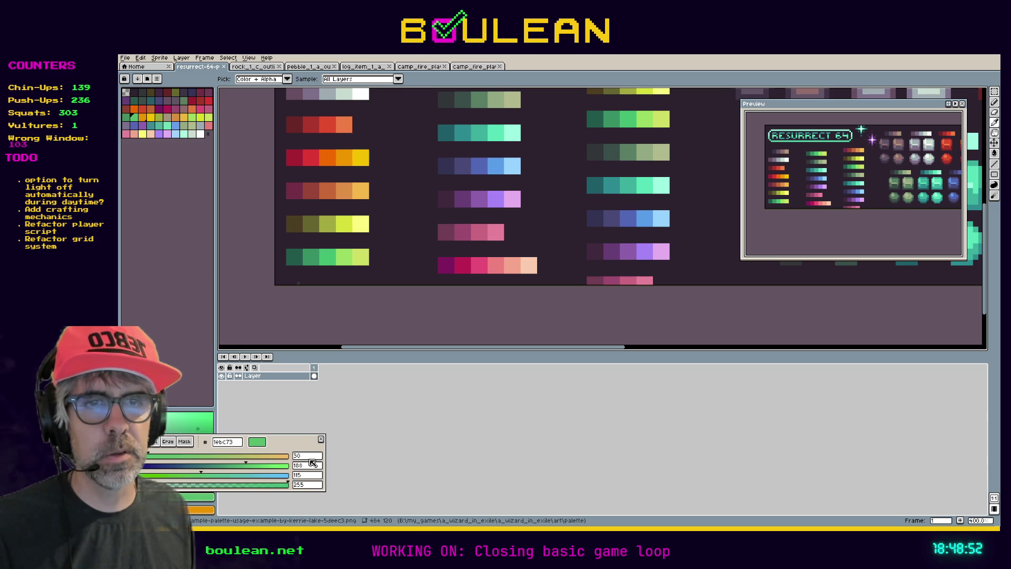
click(395, 479)
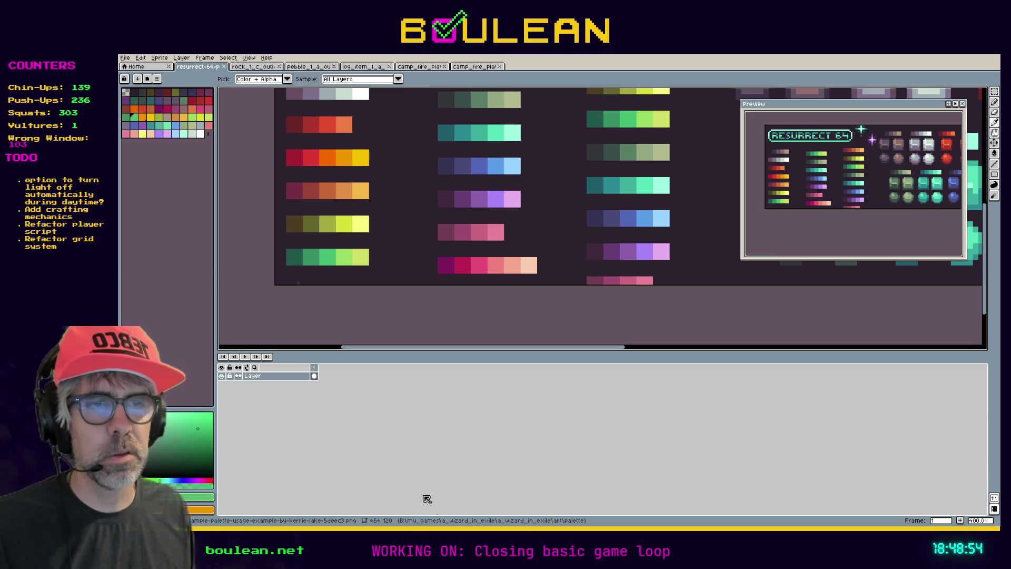
key(alt+Tab)
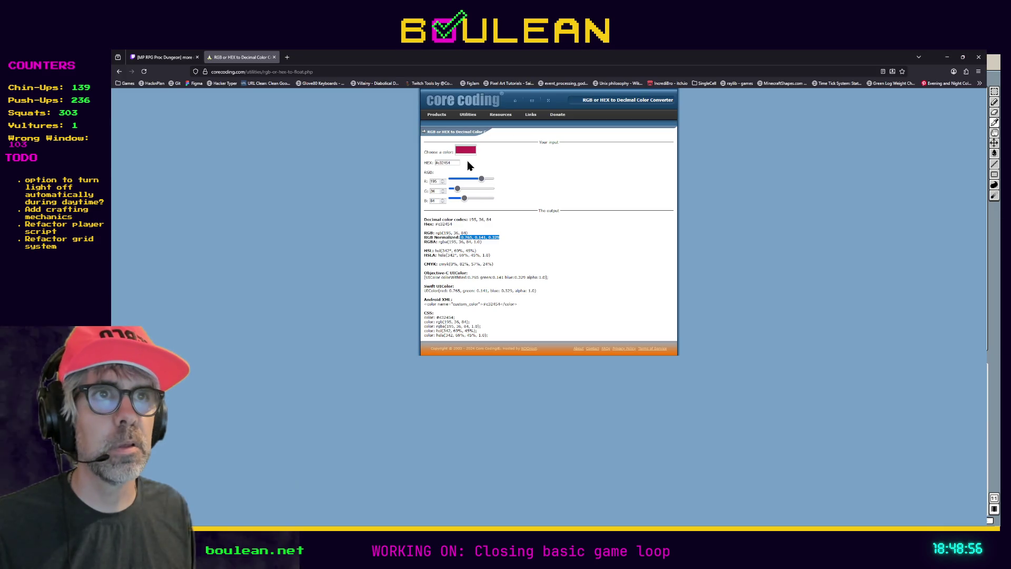
Convert hex #1ebc73 to normalized RGB 0.118, 0.737, 0.451 and copy the values.
triple_click(454, 161)
key(ctrl+v)
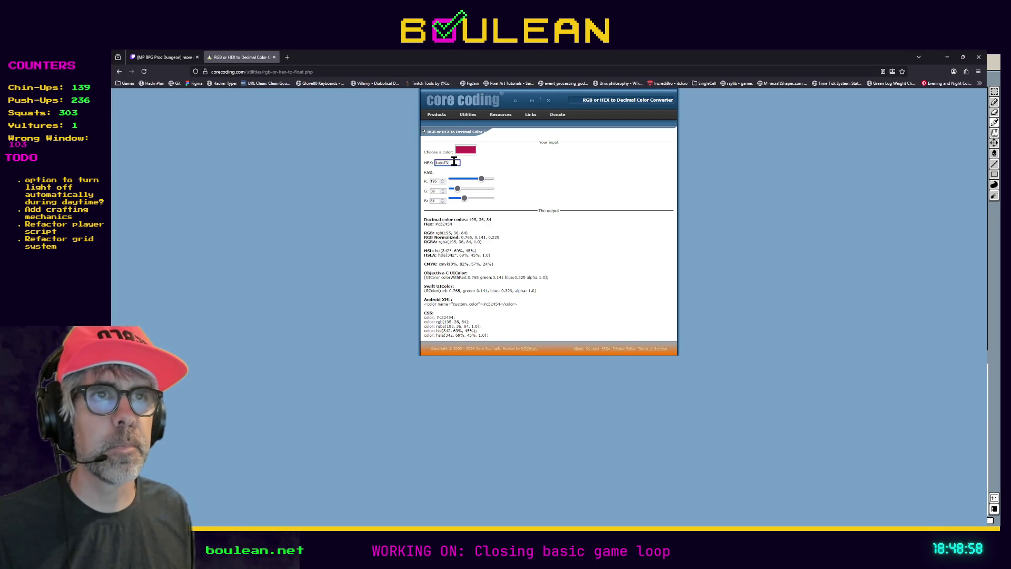
key(Return)
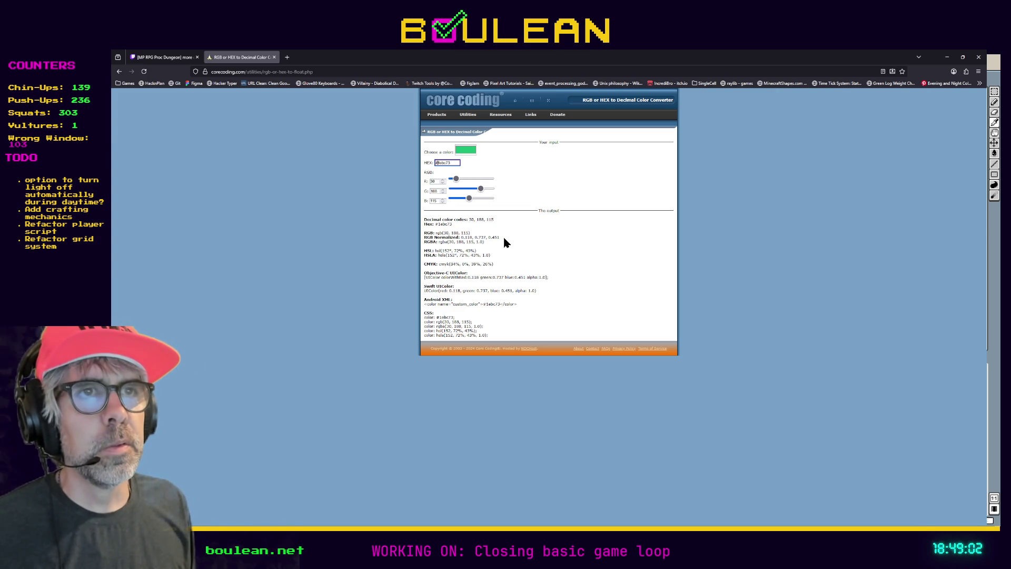
mouse_move(500, 238)
mouse_down()
mouse_move(452, 238)
mouse_move(462, 238)
mouse_up()
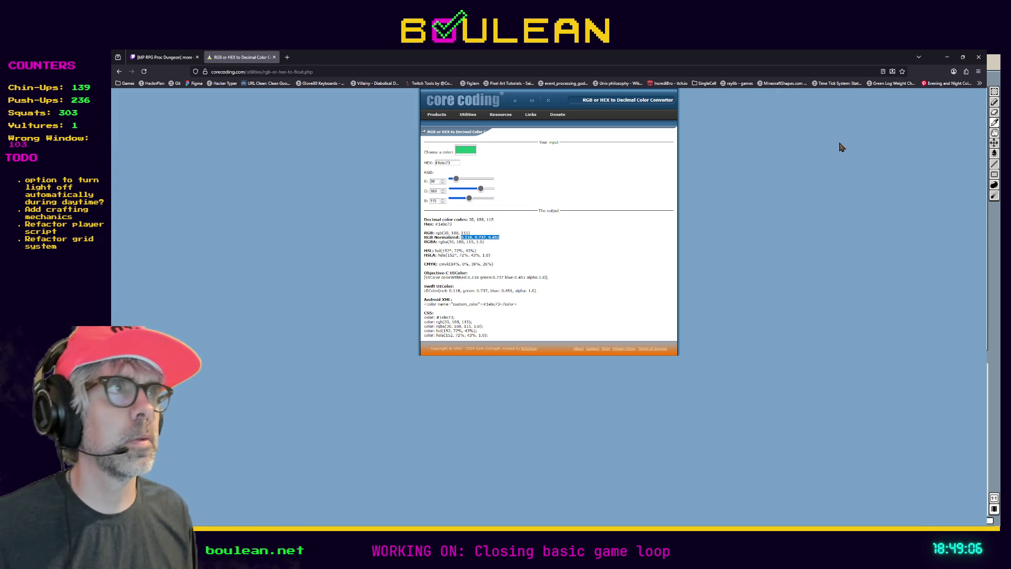
click(950, 57)
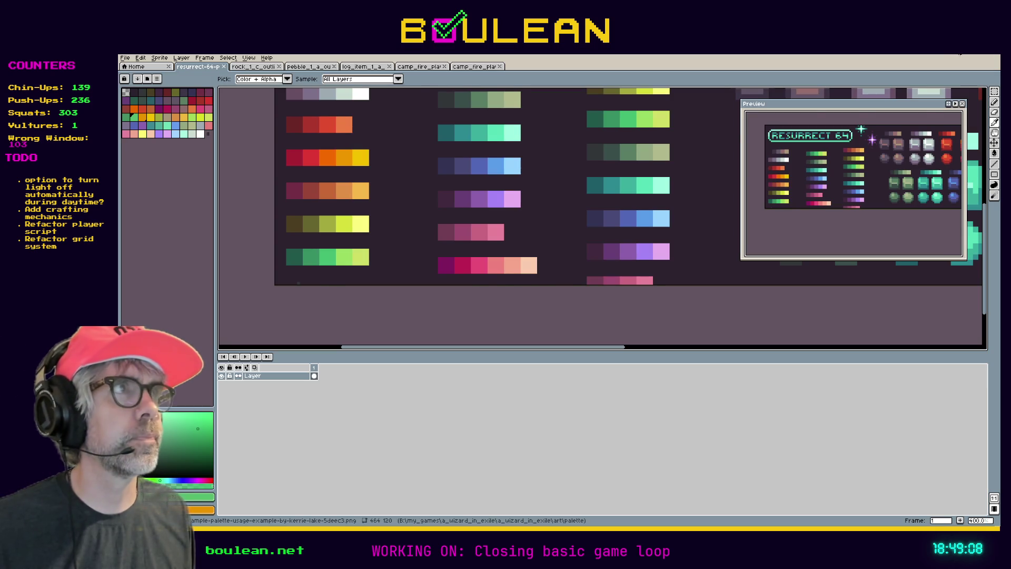
click(961, 54)
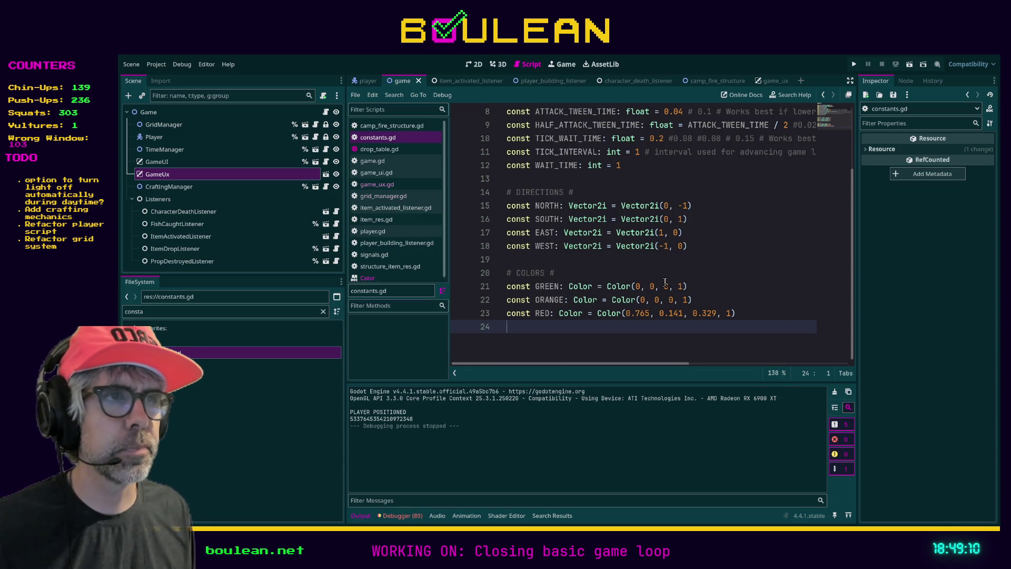
Replace the (0, 0, 0, 1) arguments on line 21 so GREEN reads Color(0.118, 0.737, 0.451).
click(696, 287)
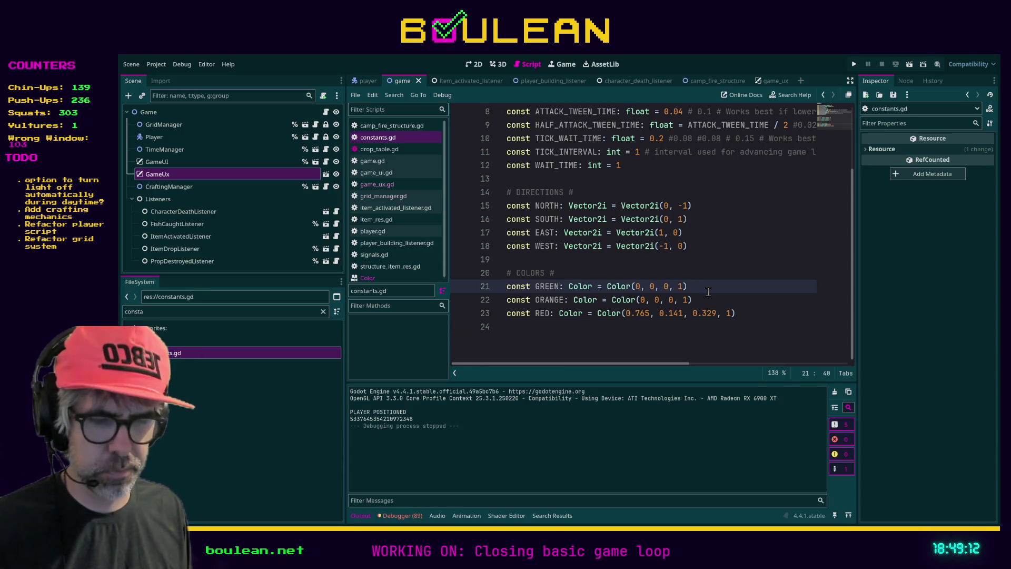
text(#)
key(ctrl+v)
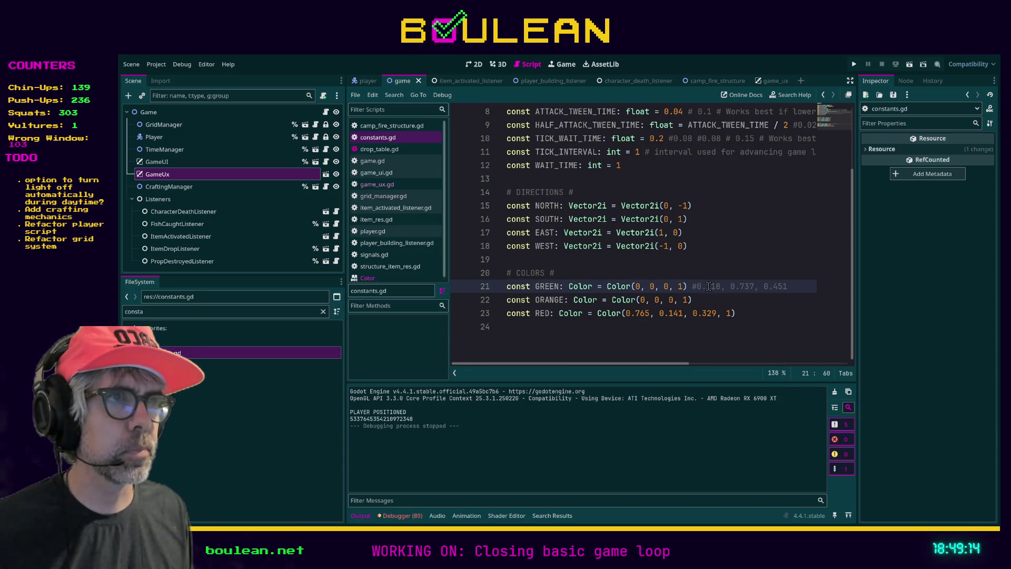
click(701, 287)
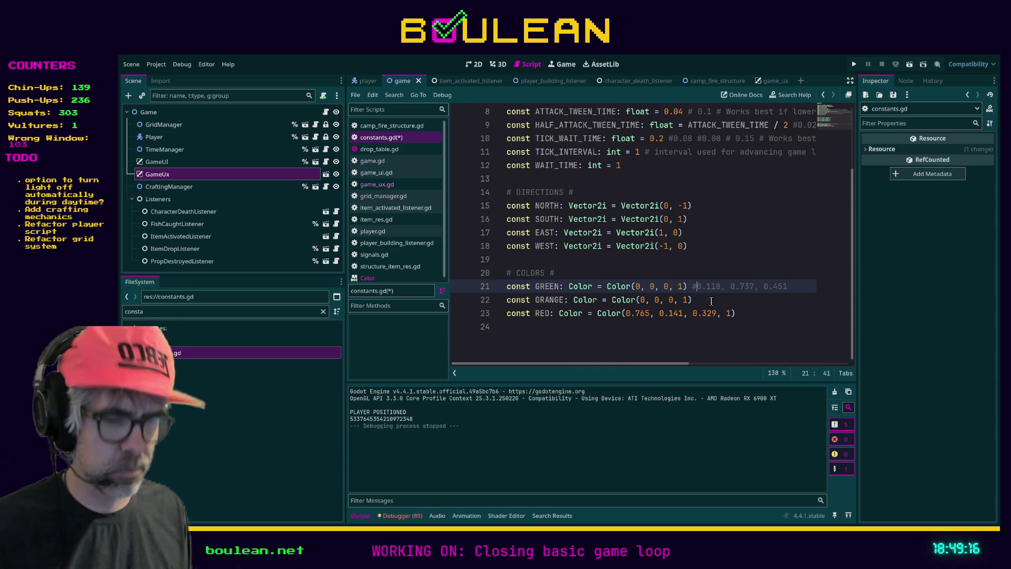
text(()
text())
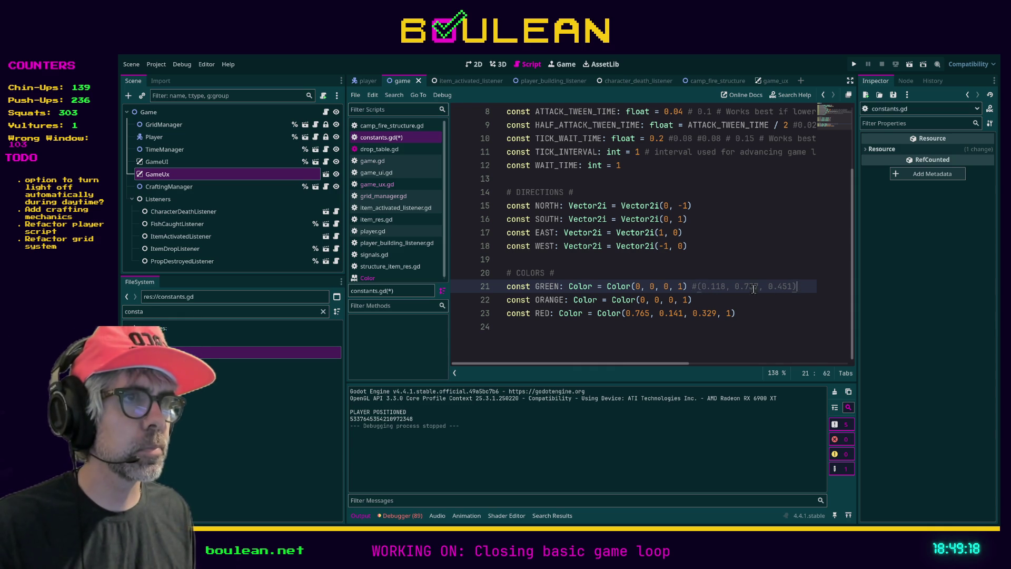
drag(696, 287, 633, 290)
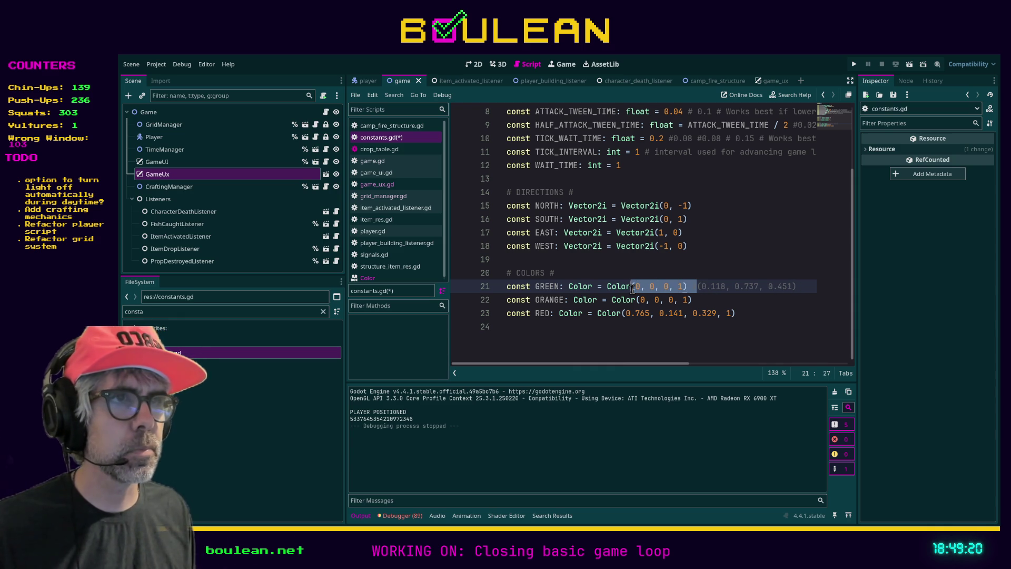
key(Delete)
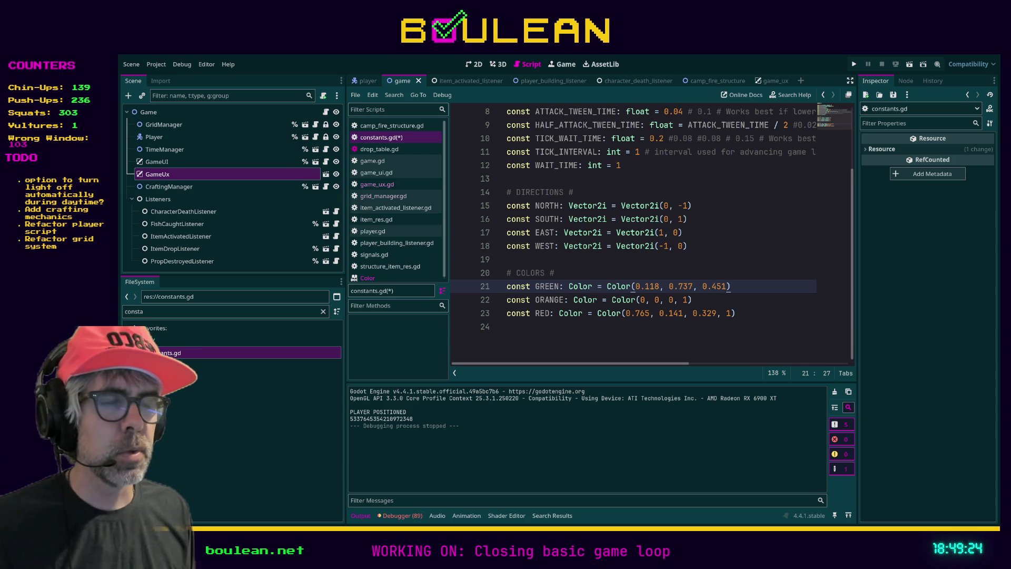
key(alt+Tab)
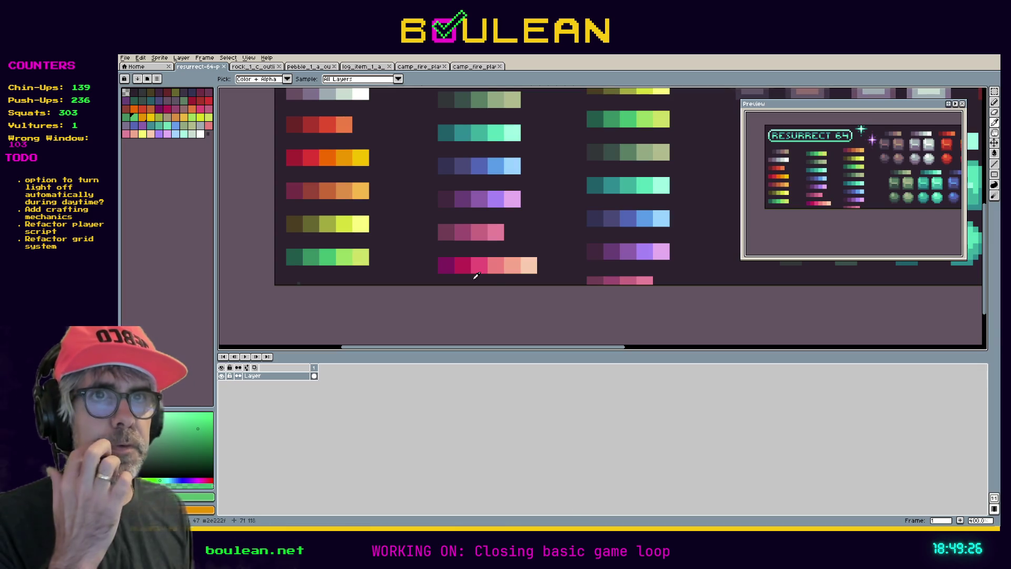
Eyedrop the orange #fb6b1d from the palette sprite and read its hex value.
click(328, 158)
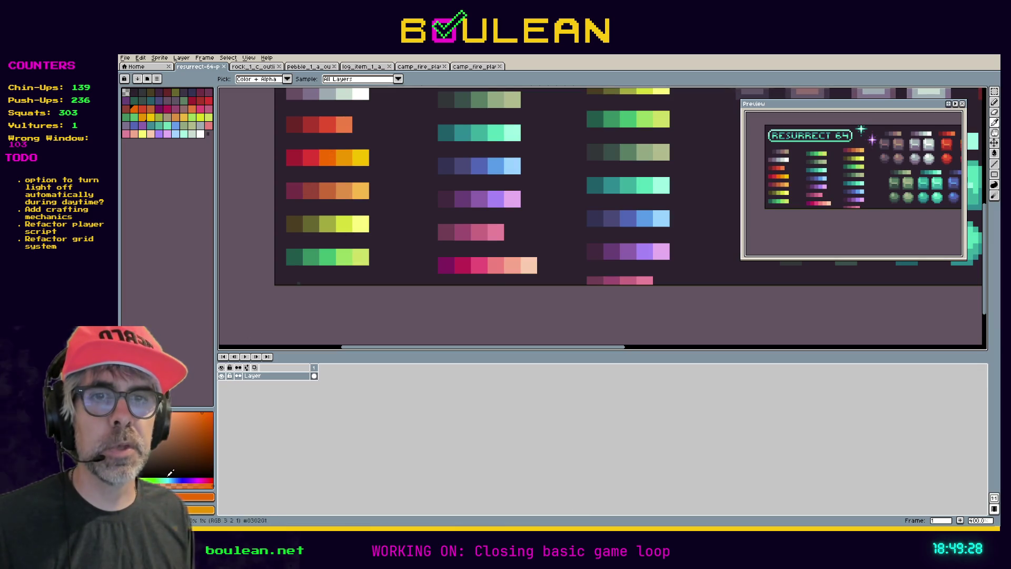
click(191, 496)
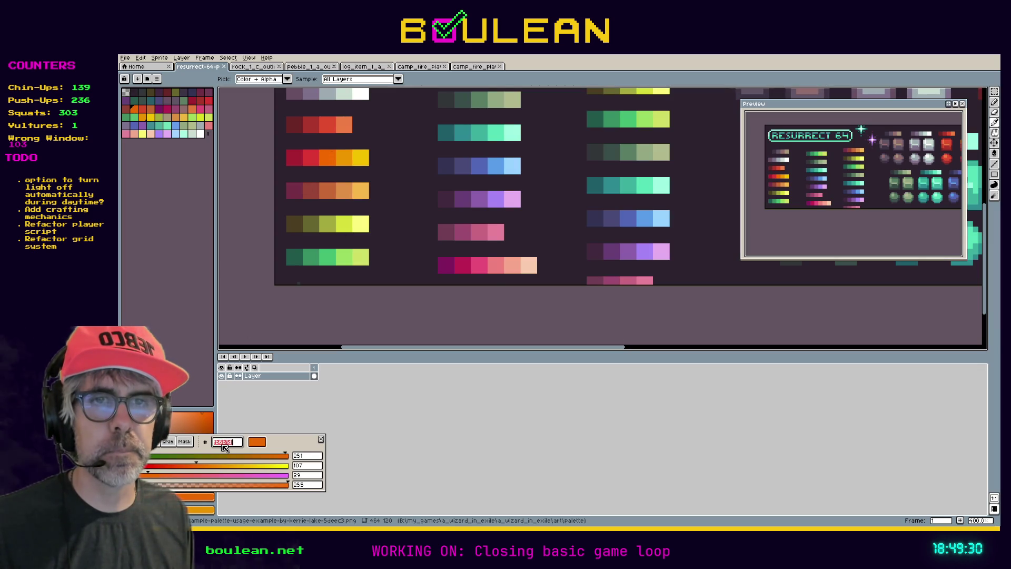
key(alt+Tab)
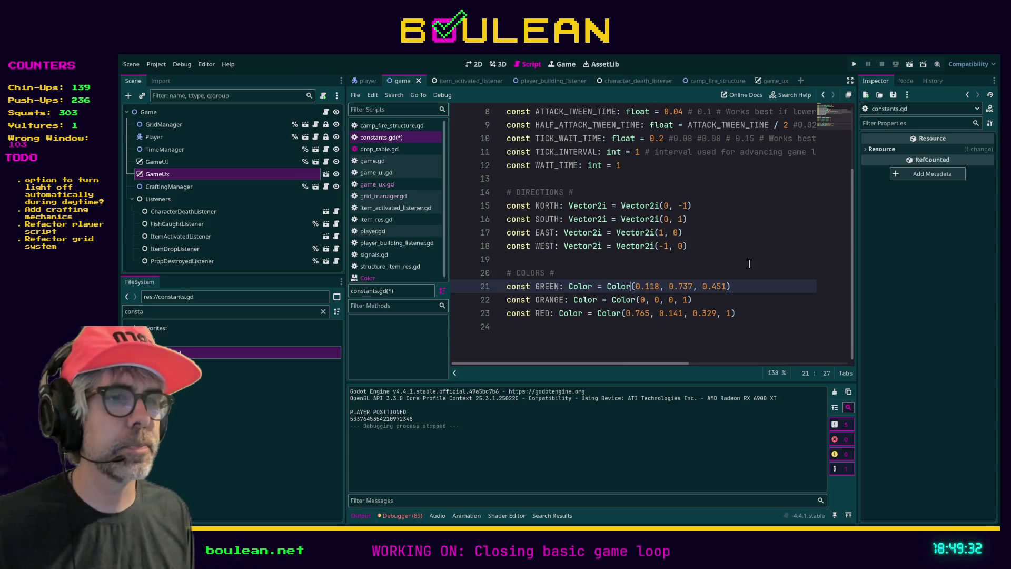
key(alt+Tab)
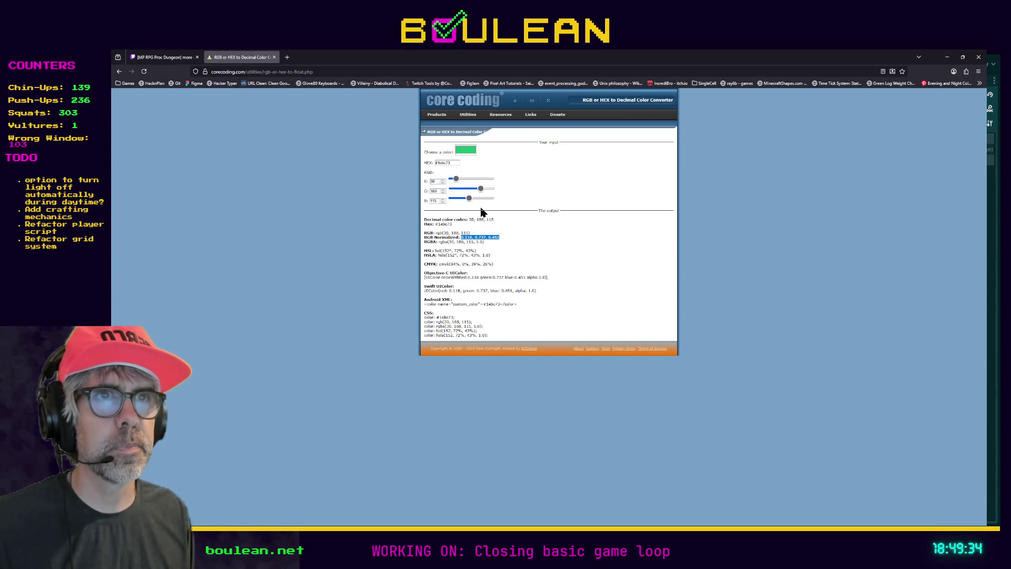
Convert orange #fb6b1d to normalized RGB 0.984, 0.42, 0.114 and copy those values.
triple_click(453, 163)
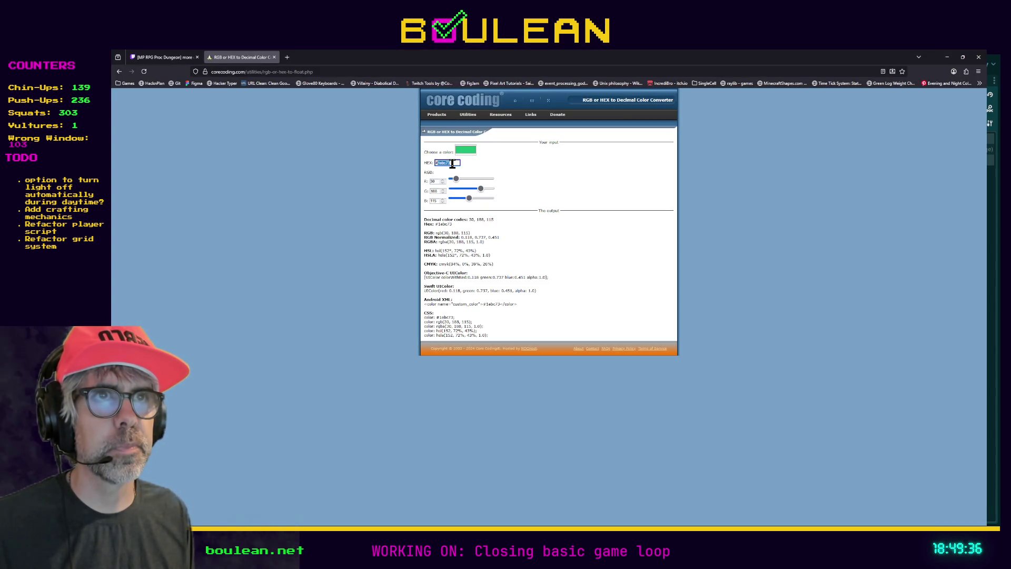
text(#fb6b1d)
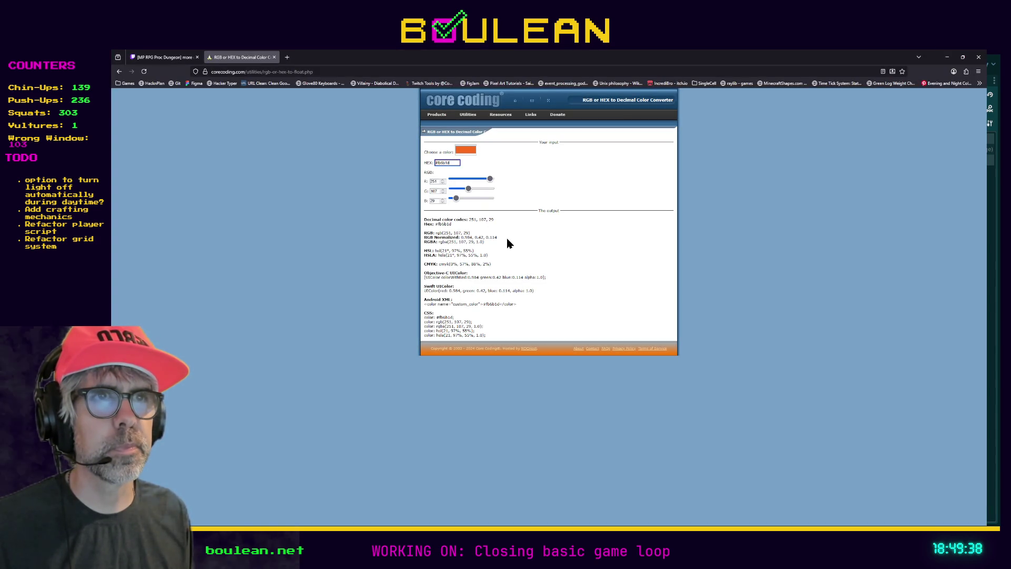
drag(497, 237, 460, 238)
key(ctrl+c)
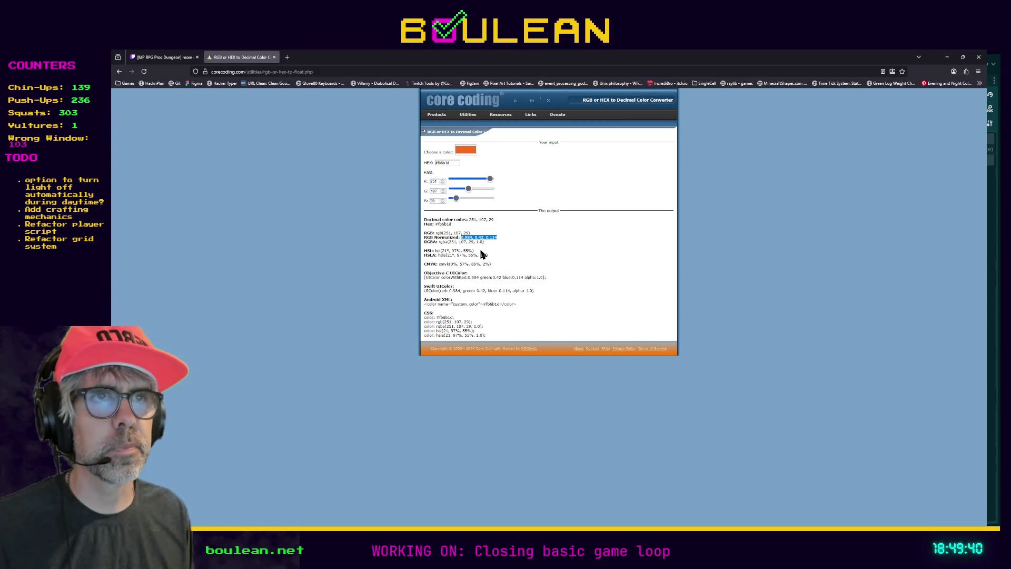
click(946, 57)
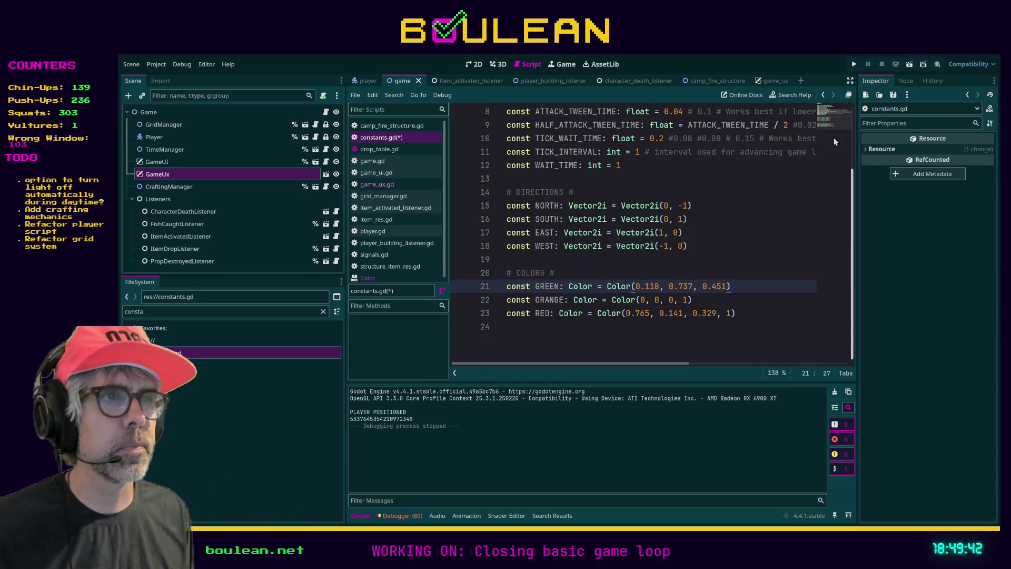
Paste 0.984, 0.42, 0.114 over ORANGE's old arguments on line 22 and save constants.gd.
click(689, 298)
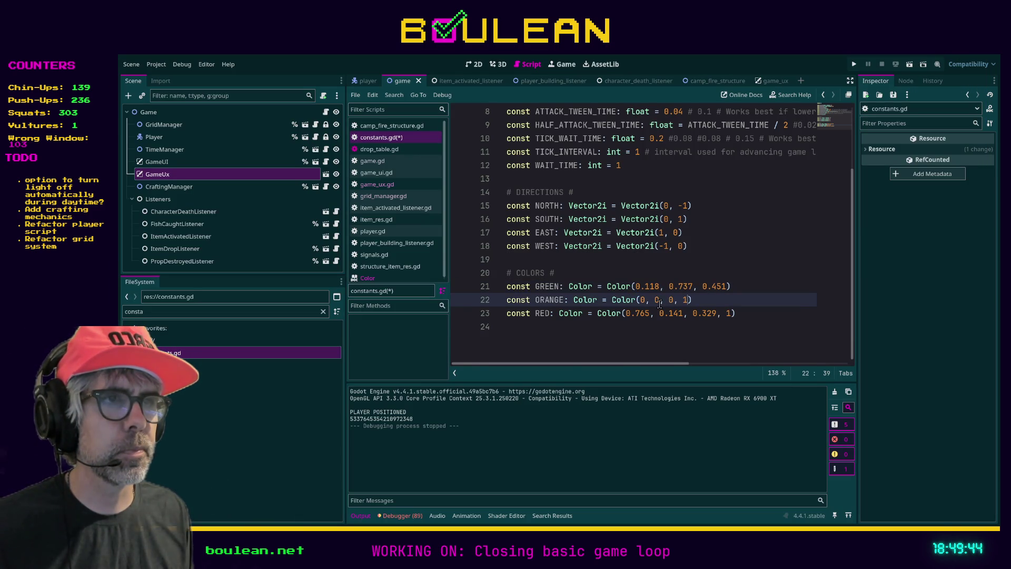
shift+click(640, 299)
key(ctrl+v)
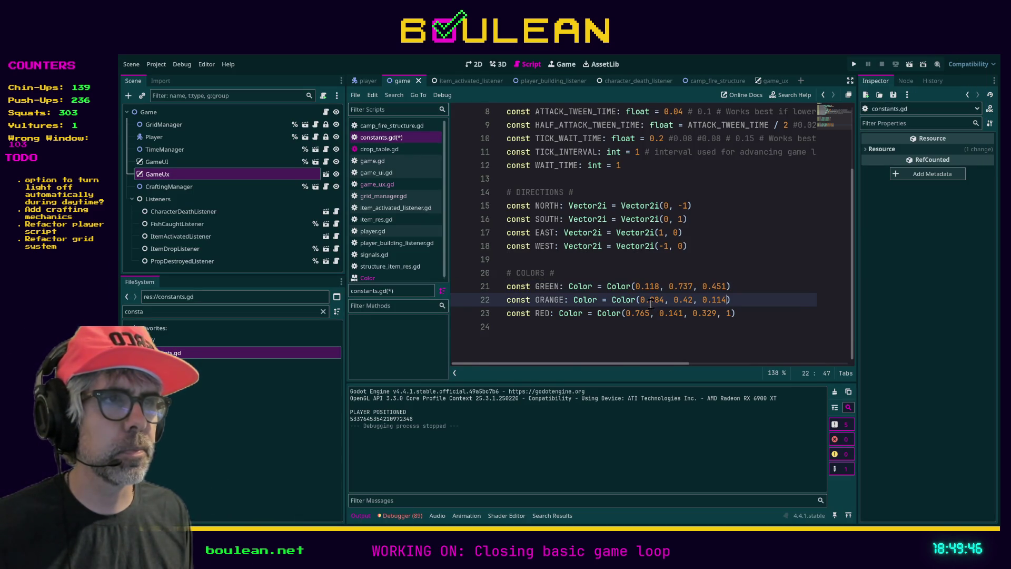
click(679, 330)
key(ctrl+s)
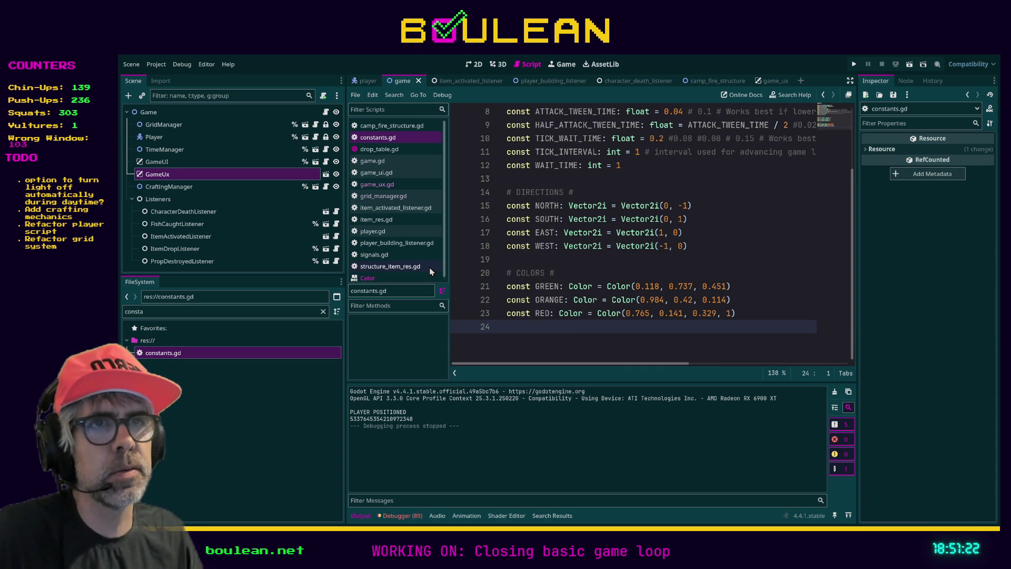
scroll(413, 254, down, 1)
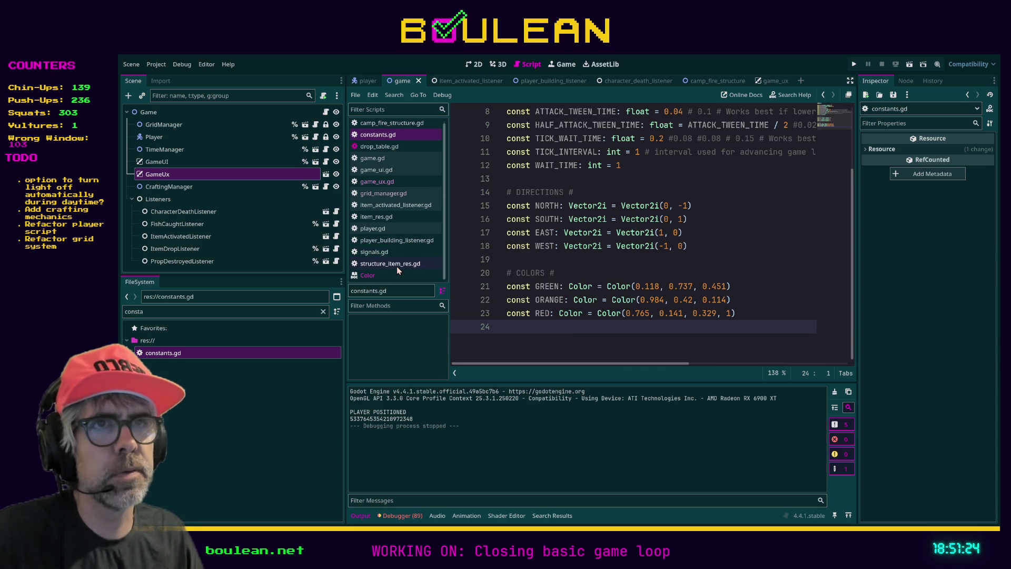
click(377, 181)
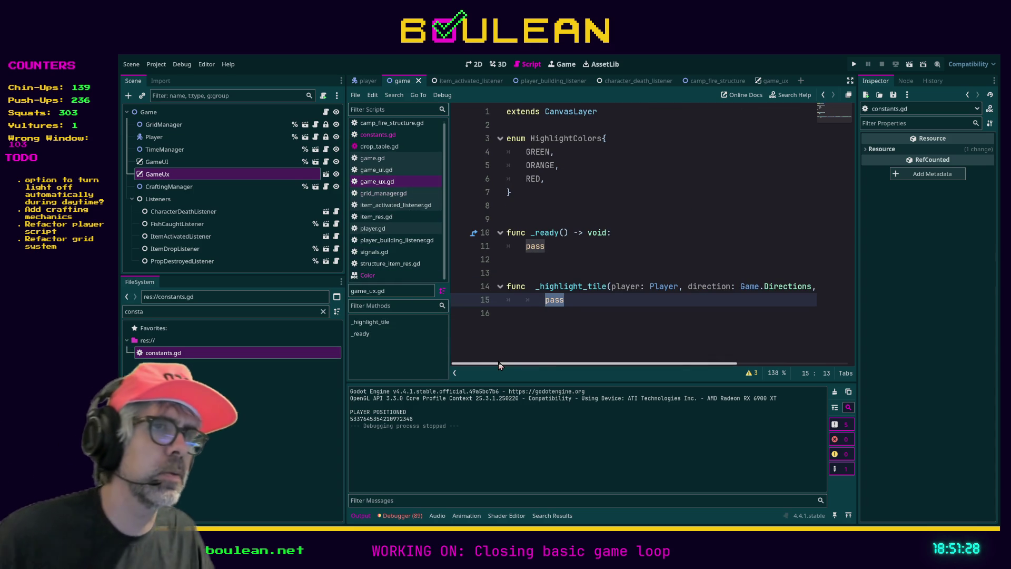
Read through game_ux.gd's HighlightColors enum and the empty _highlight_tile function.
mouse_move(510, 365)
mouse_down()
mouse_move(656, 362)
mouse_move(419, 359)
mouse_up()
click(581, 301)
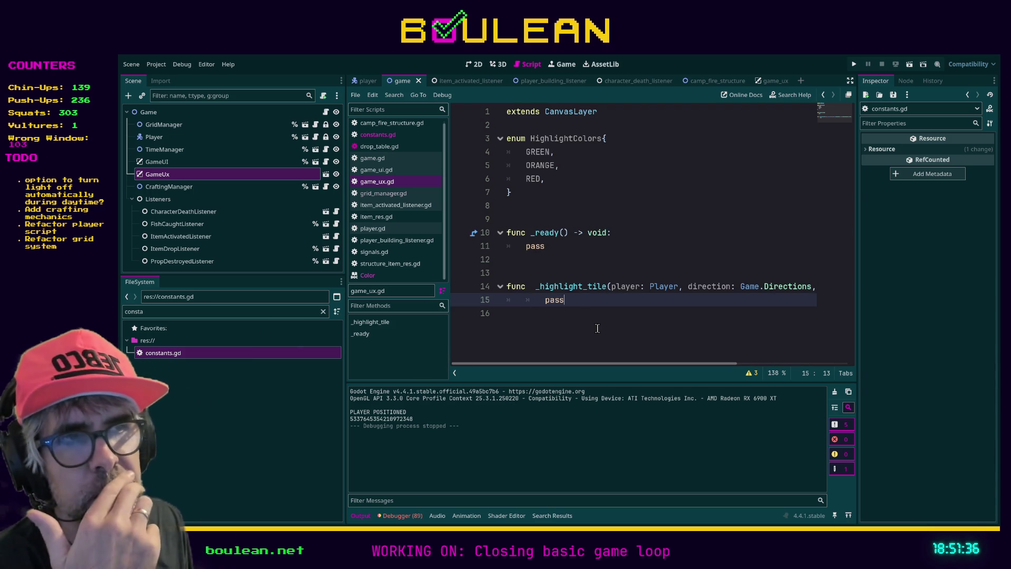
mouse_move(595, 364)
mouse_down()
mouse_move(624, 366)
mouse_move(594, 370)
mouse_up()
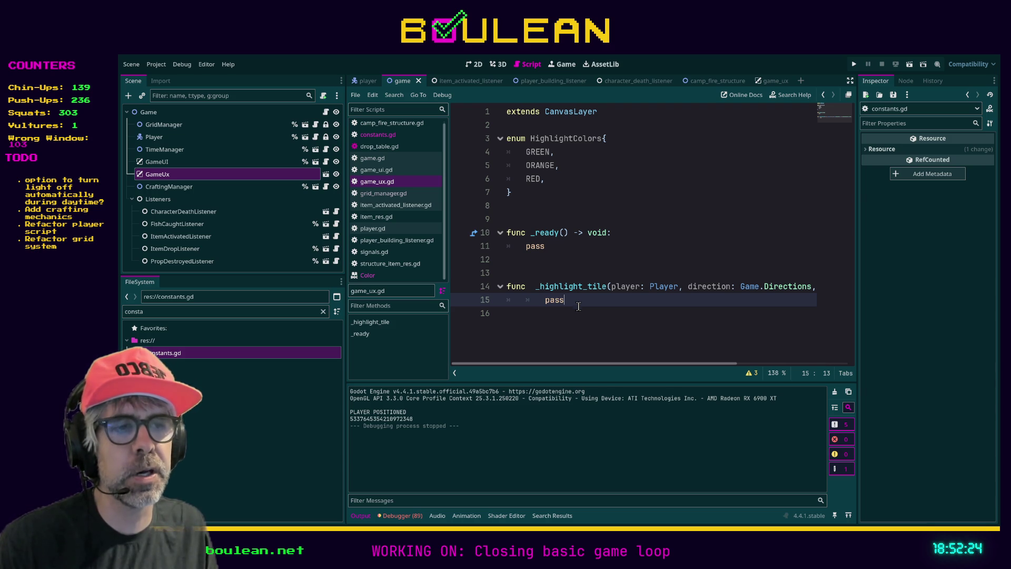
key(alt+Tab)
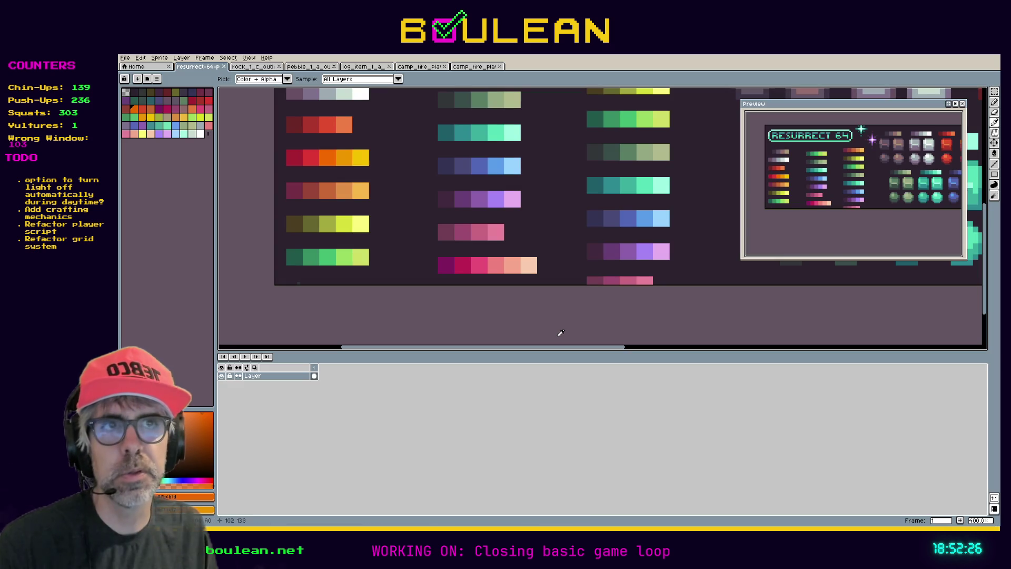
Create Sprite-0003, a blank sprite with width 19 px and height 19 px.
click(473, 67)
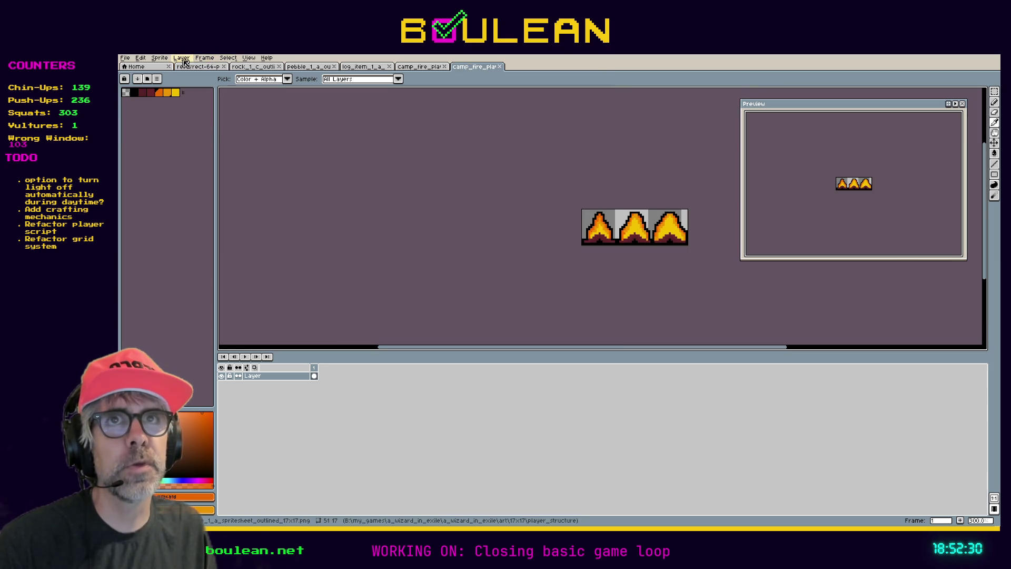
click(160, 58)
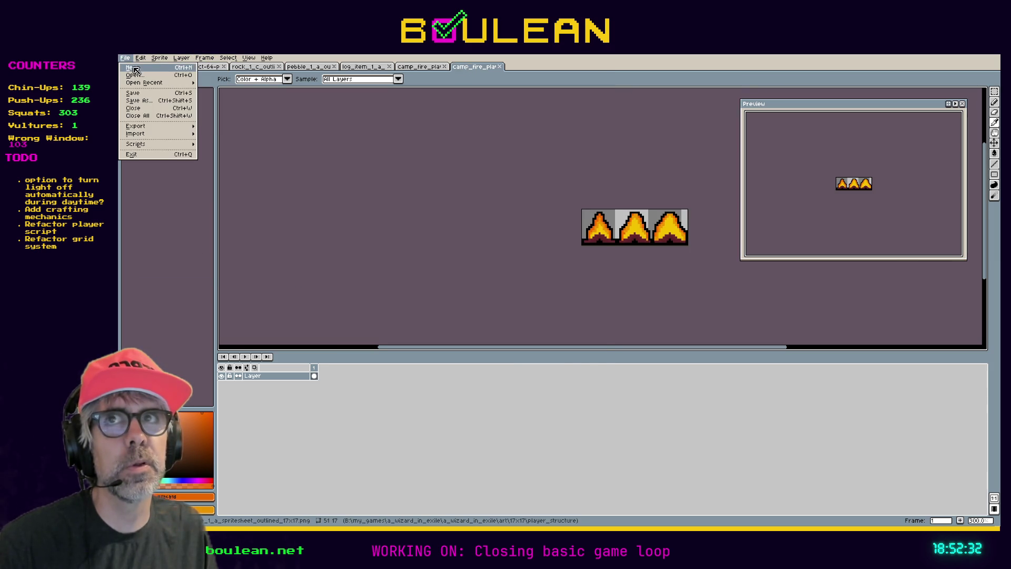
click(136, 67)
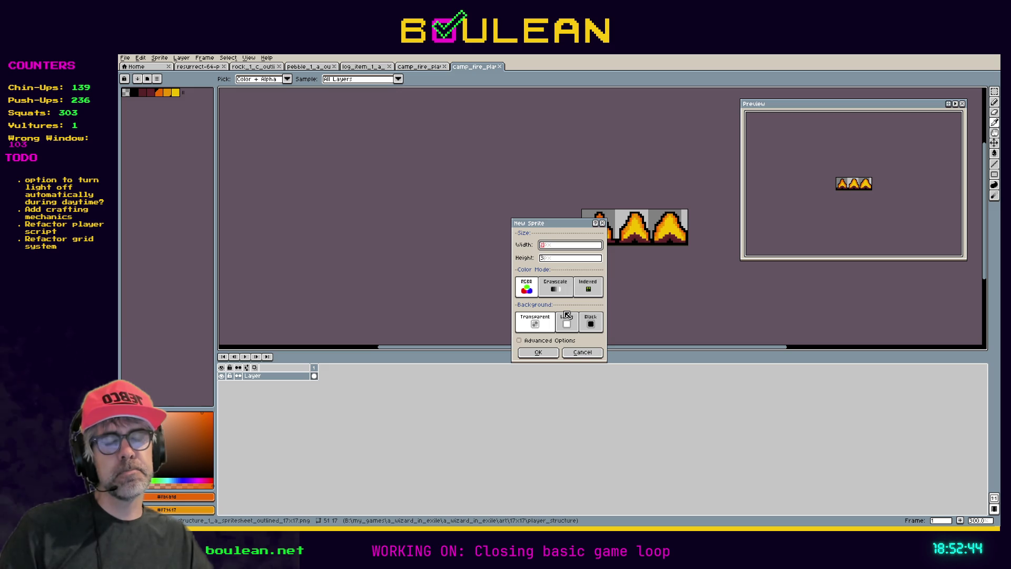
text(21)
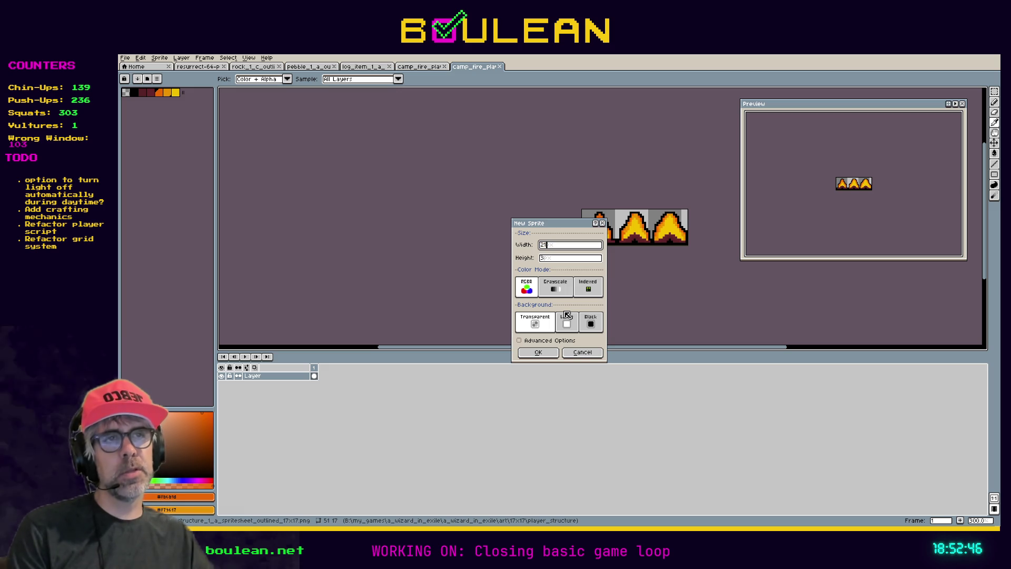
key(BackSpace)
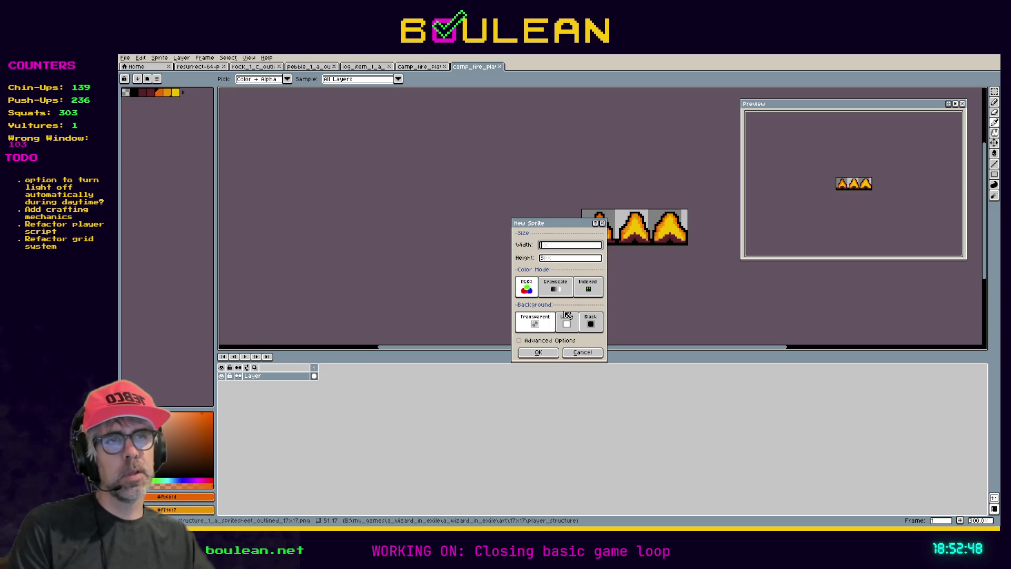
text(19)
key(Tab)
text(19)
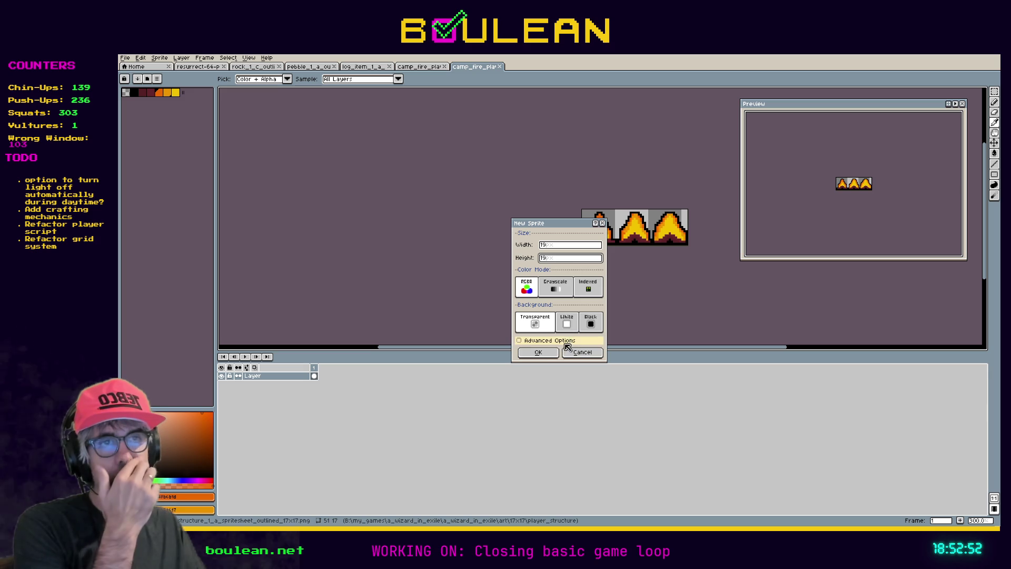
click(540, 353)
scroll(589, 214, up, 5)
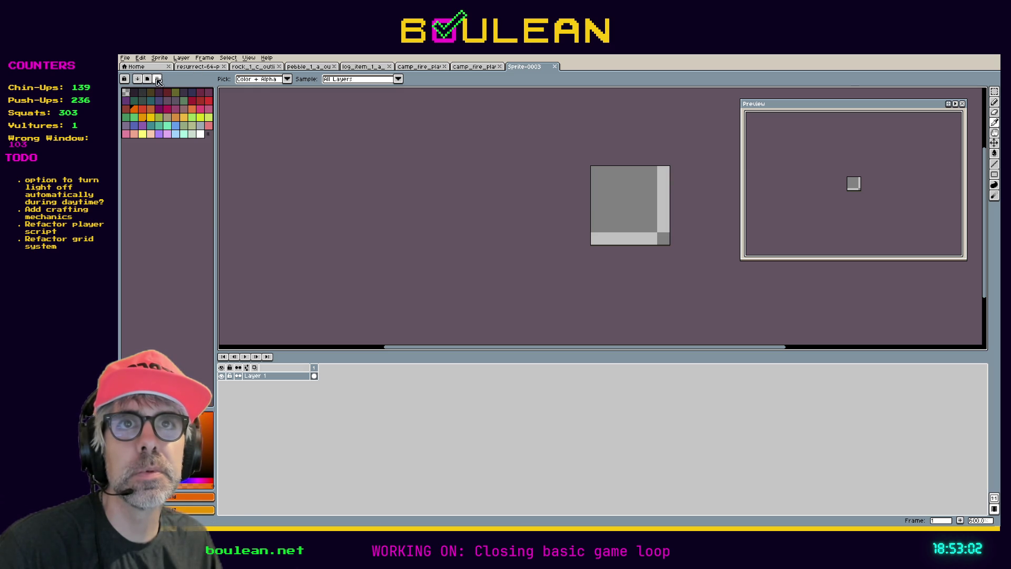
Choose white as the drawing colour and switch to the Line Tool on the new sprite.
click(196, 67)
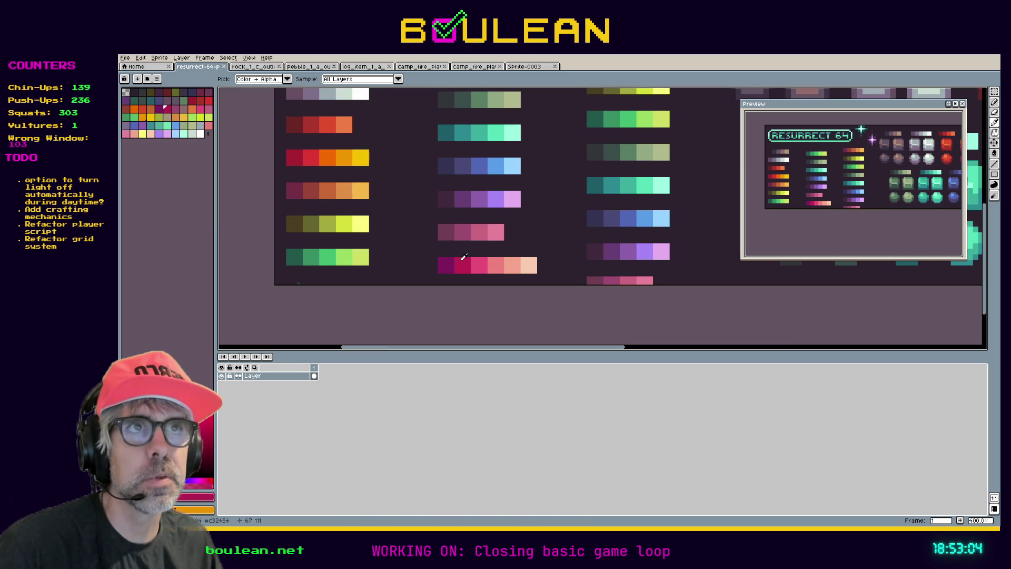
click(524, 67)
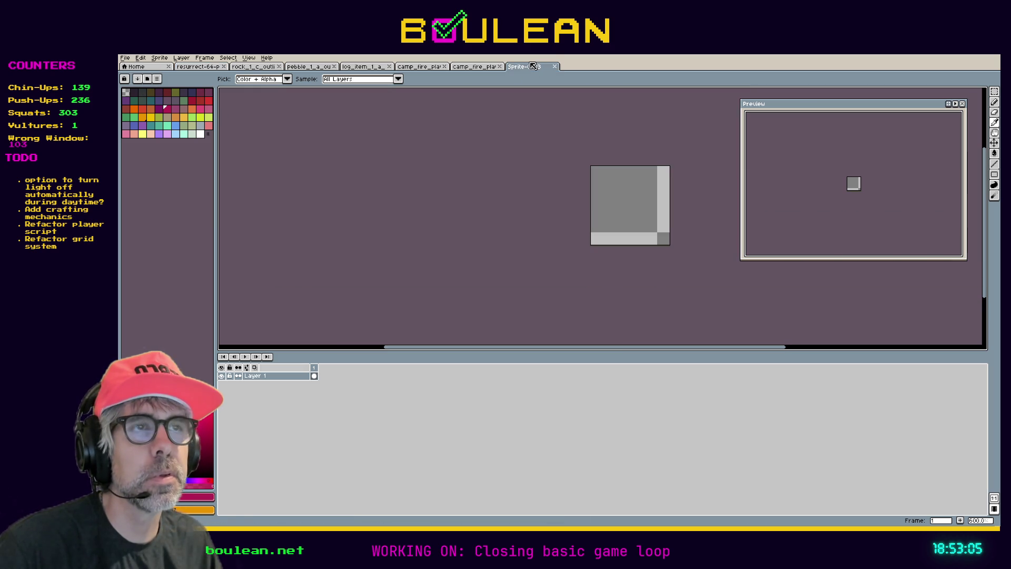
click(200, 134)
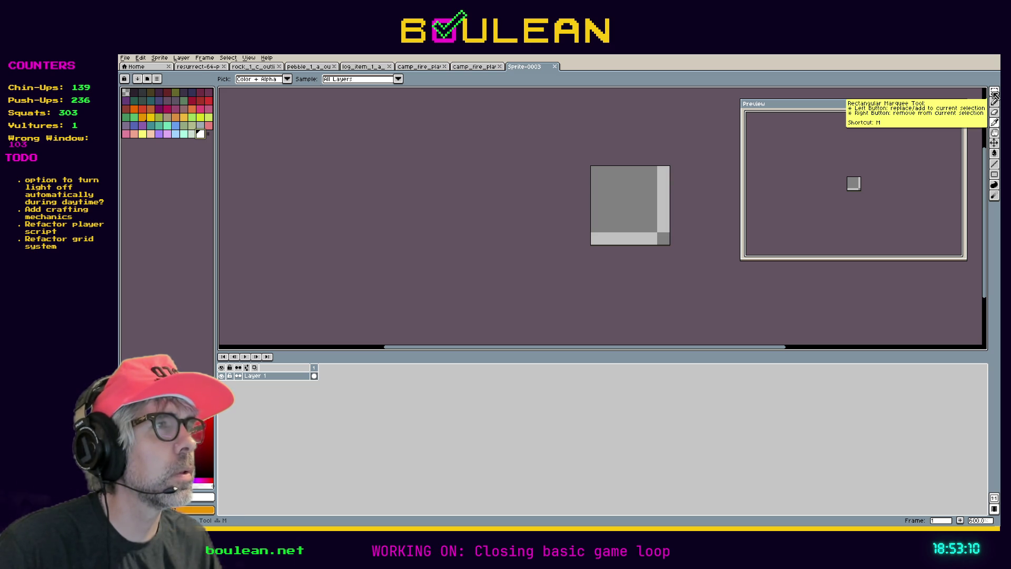
click(994, 176)
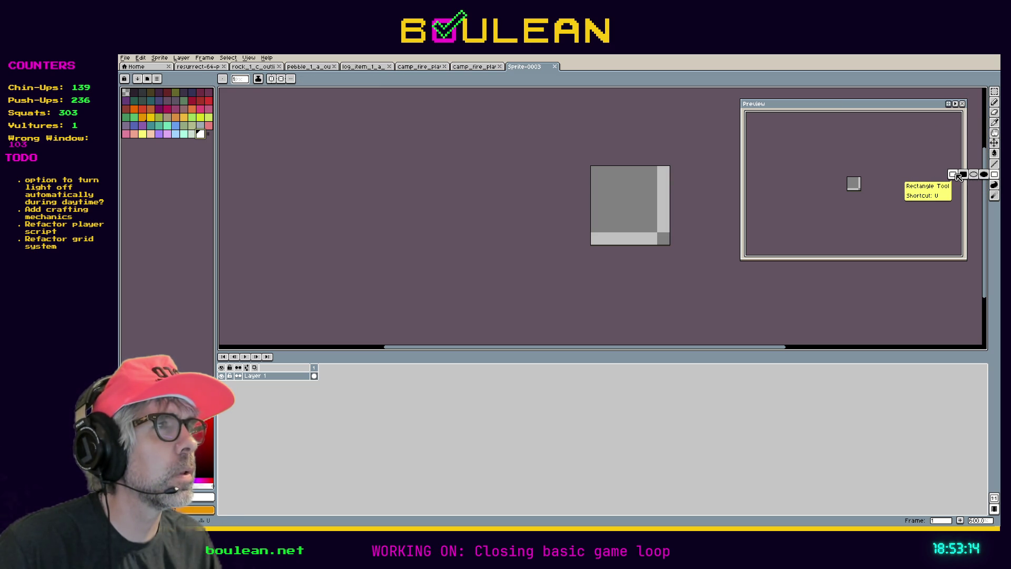
click(994, 164)
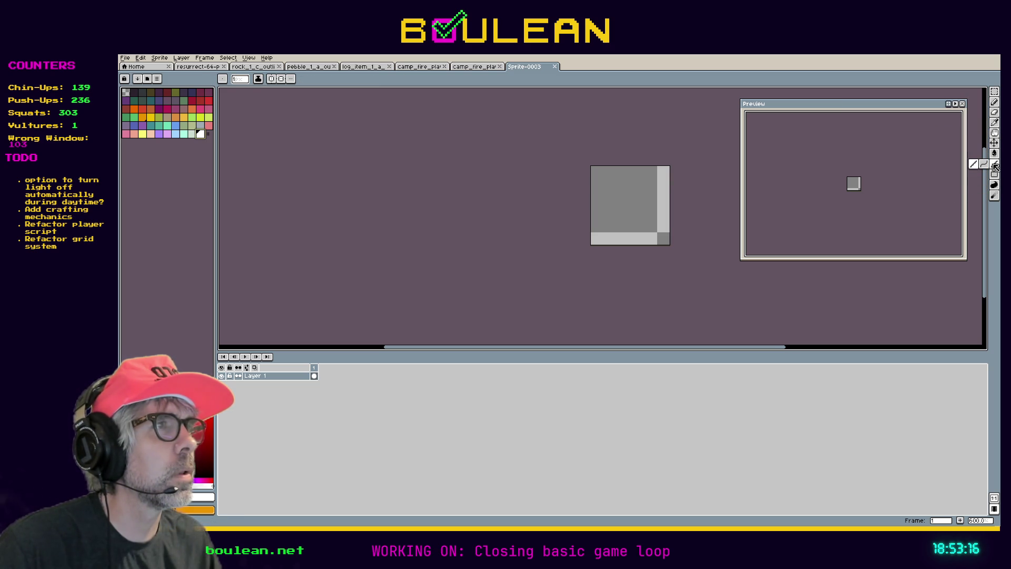
scroll(616, 168, up, 1)
scroll(616, 168, up, 5)
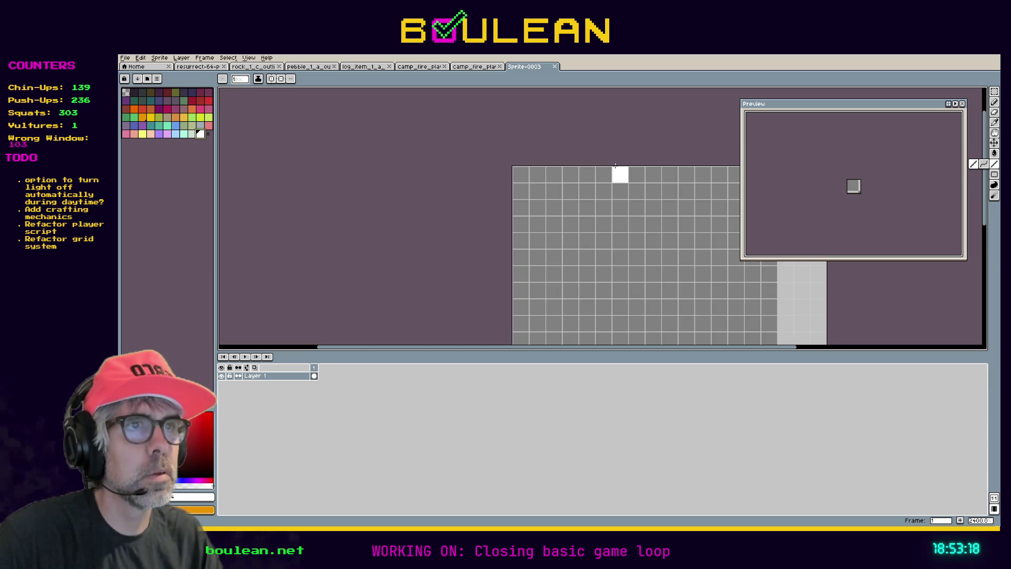
Draw white lines along the two outermost rows and columns of the 19×19 canvas.
drag(520, 175, 781, 177)
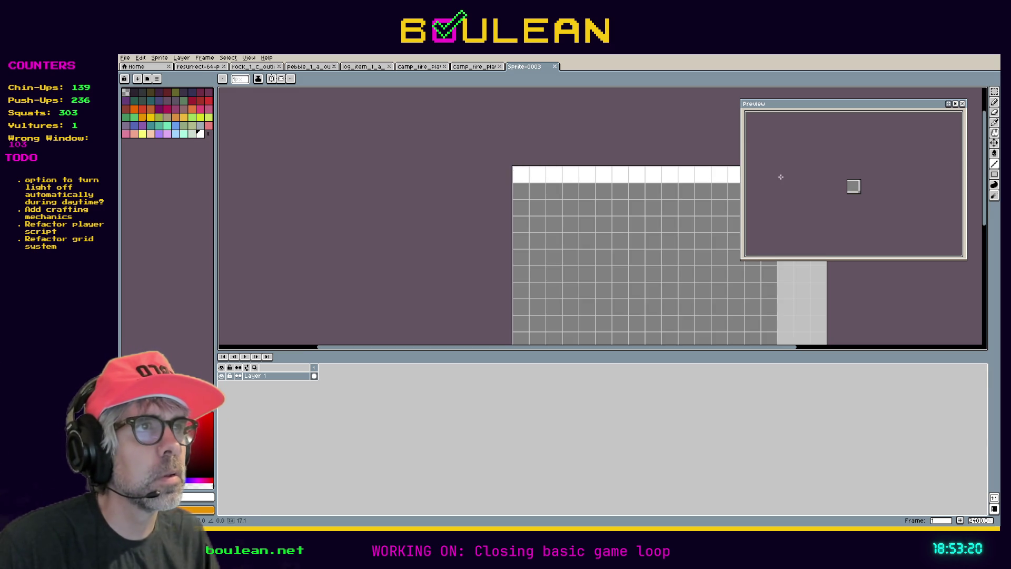
drag(626, 226, 417, 213)
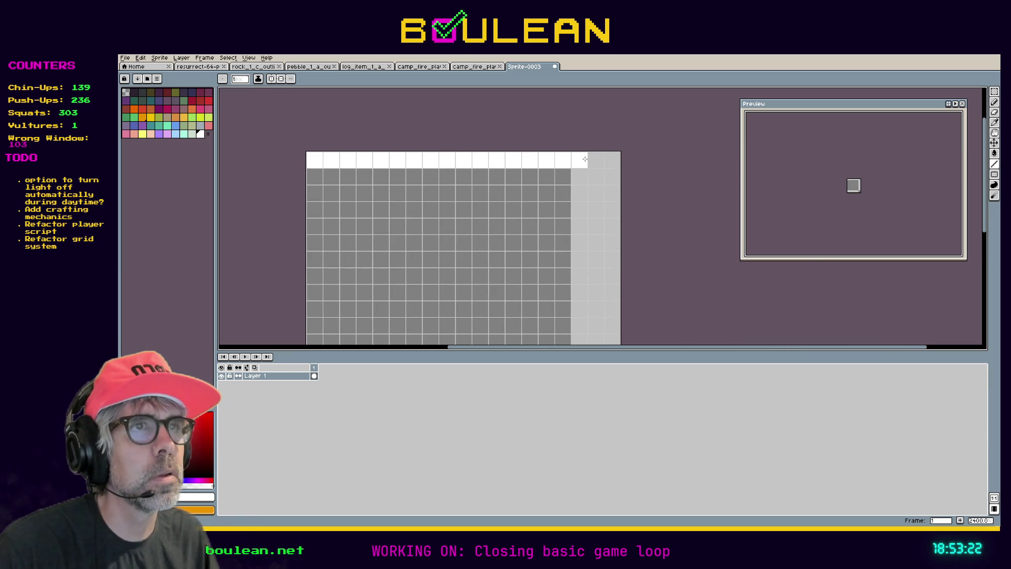
click(613, 160)
mouse_move(613, 176)
mouse_down()
mouse_move(319, 179)
mouse_move(315, 343)
mouse_up()
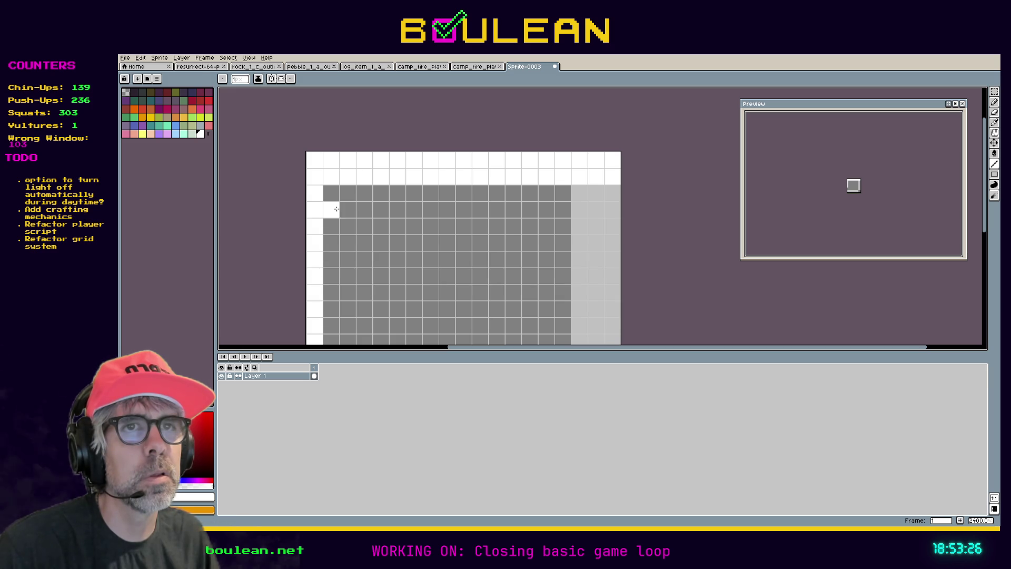
drag(329, 196, 329, 337)
drag(444, 280, 442, 146)
mouse_move(310, 227)
mouse_down()
mouse_move(312, 326)
mouse_move(605, 326)
mouse_move(606, 310)
mouse_move(335, 309)
mouse_move(330, 220)
mouse_up()
mouse_move(594, 293)
mouse_down()
mouse_move(615, 152)
mouse_move(611, 303)
mouse_move(611, 102)
mouse_move(576, 226)
mouse_move(585, 200)
mouse_up()
click(569, 204)
click(487, 270)
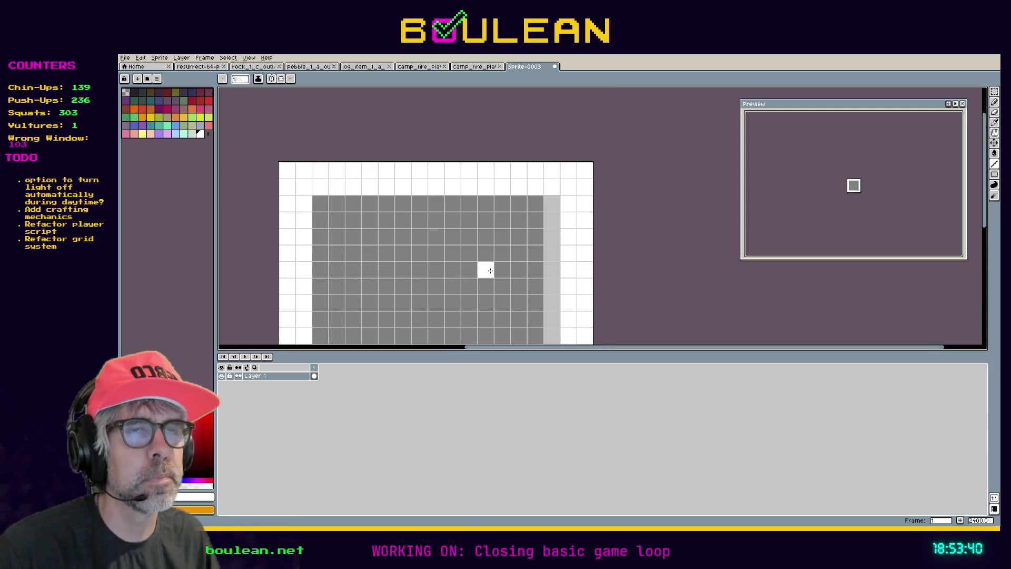
click(126, 59)
mouse_move(145, 83)
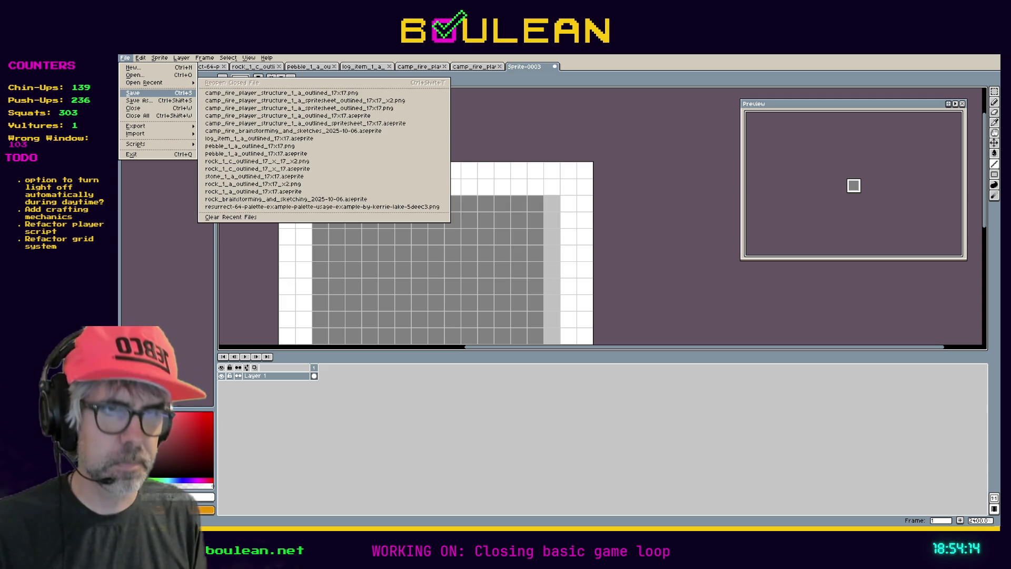
Save the sprite as ux_square_highlight_texture_white and export it as a PNG resized to 200%.
click(133, 93)
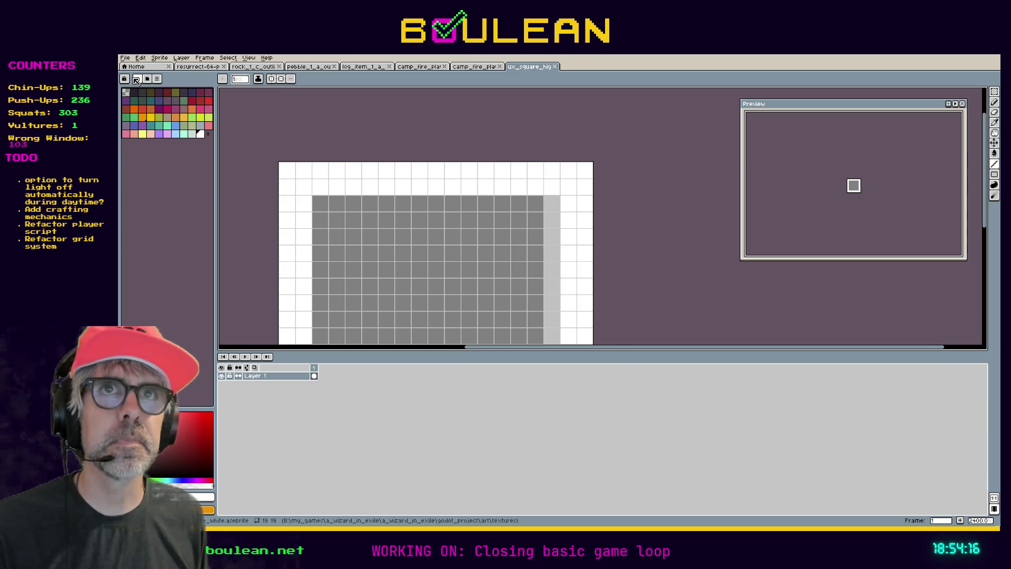
click(125, 57)
mouse_move(158, 126)
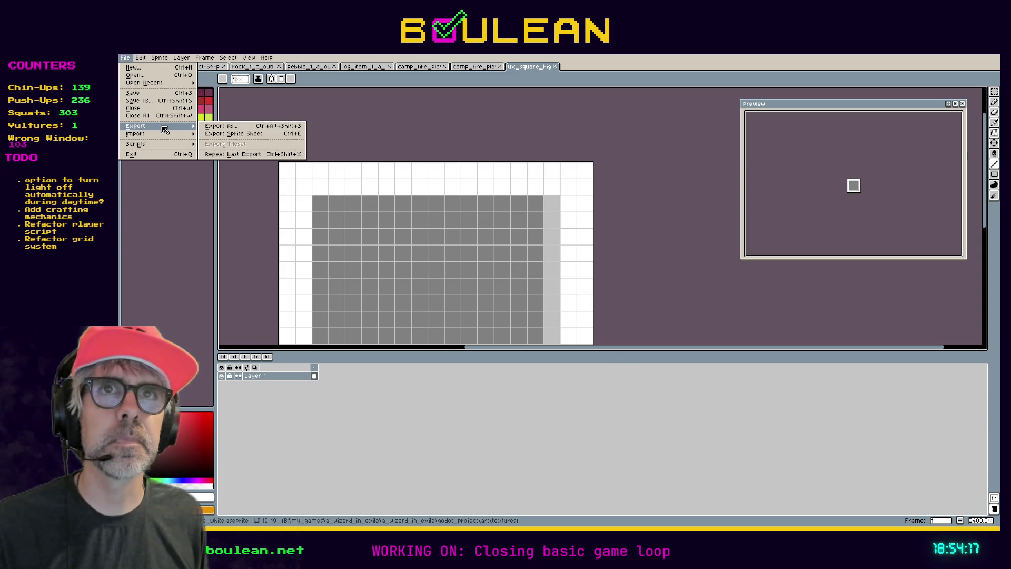
click(222, 129)
click(461, 254)
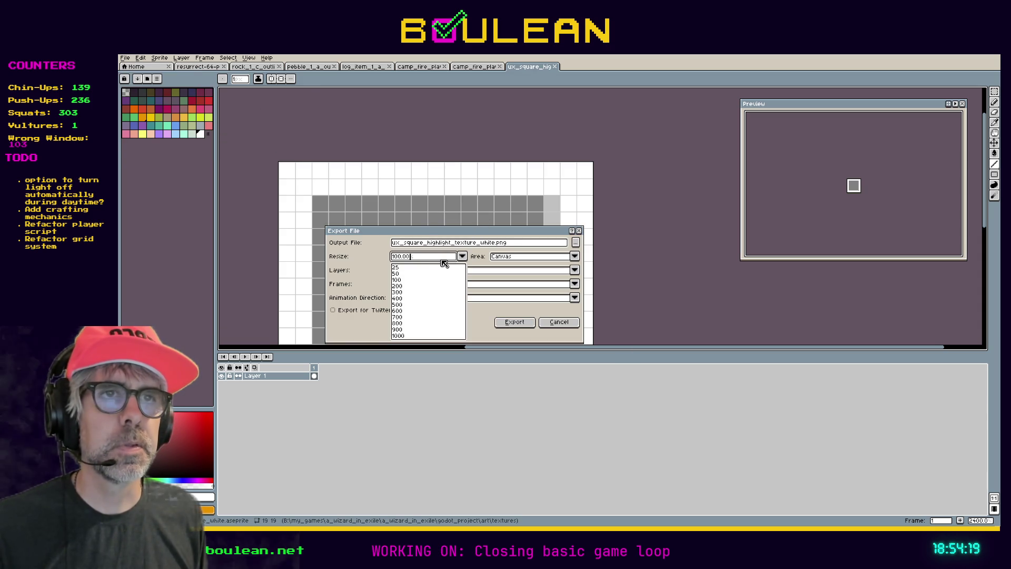
click(397, 288)
click(519, 322)
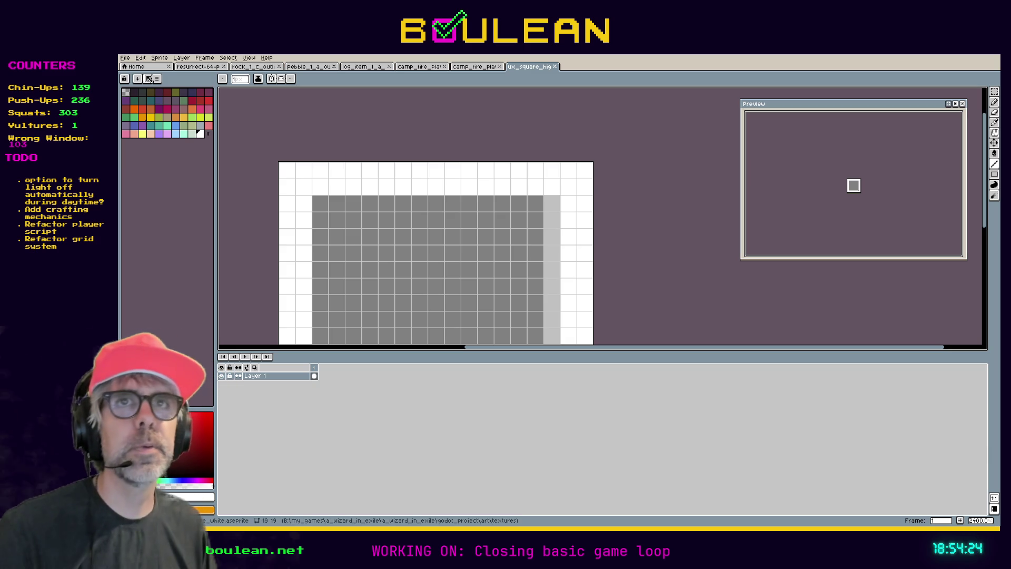
Repeat the 200% PNG export, which triggers the overwrite warning.
click(125, 58)
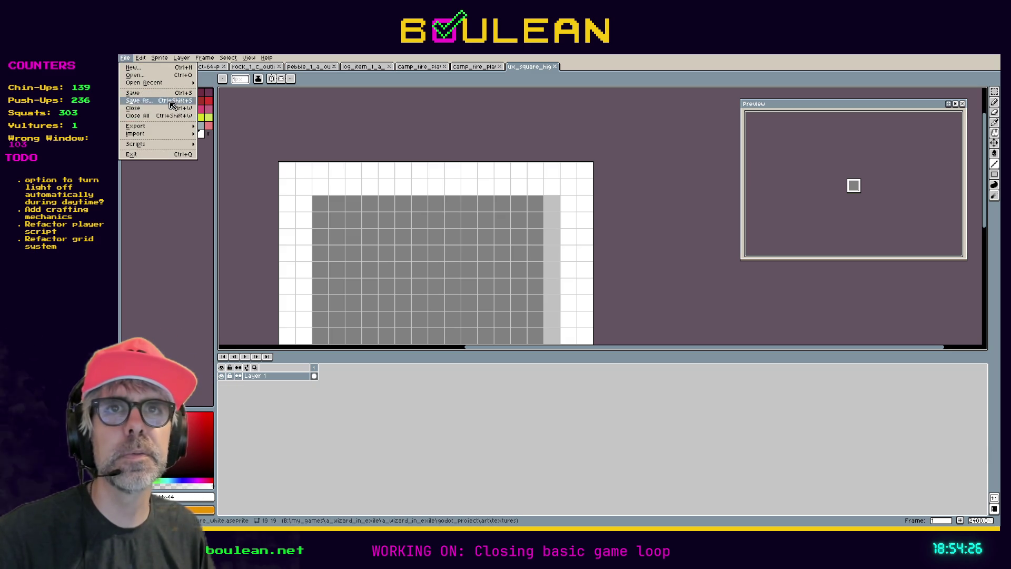
mouse_move(168, 127)
click(209, 128)
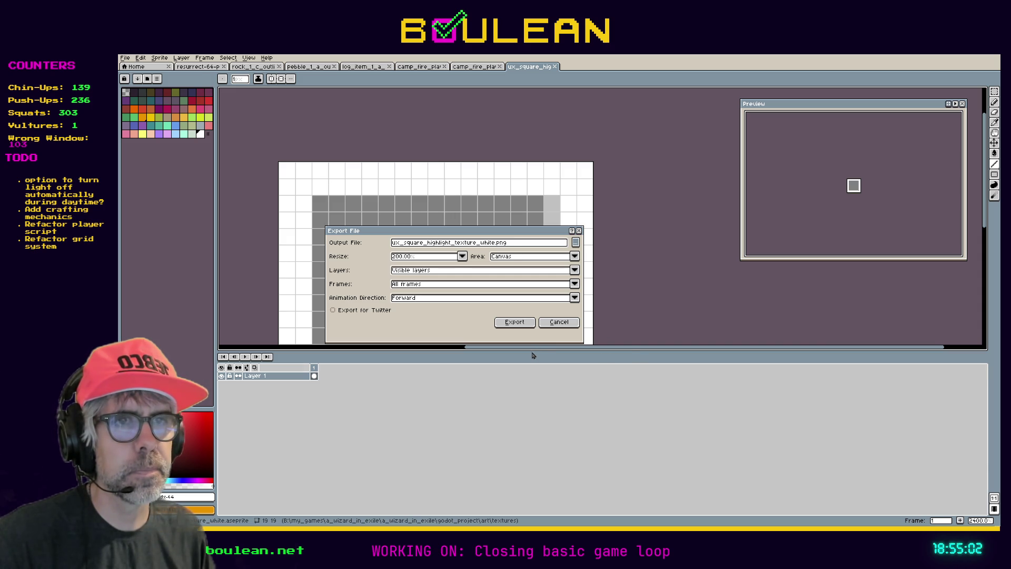
key(Return)
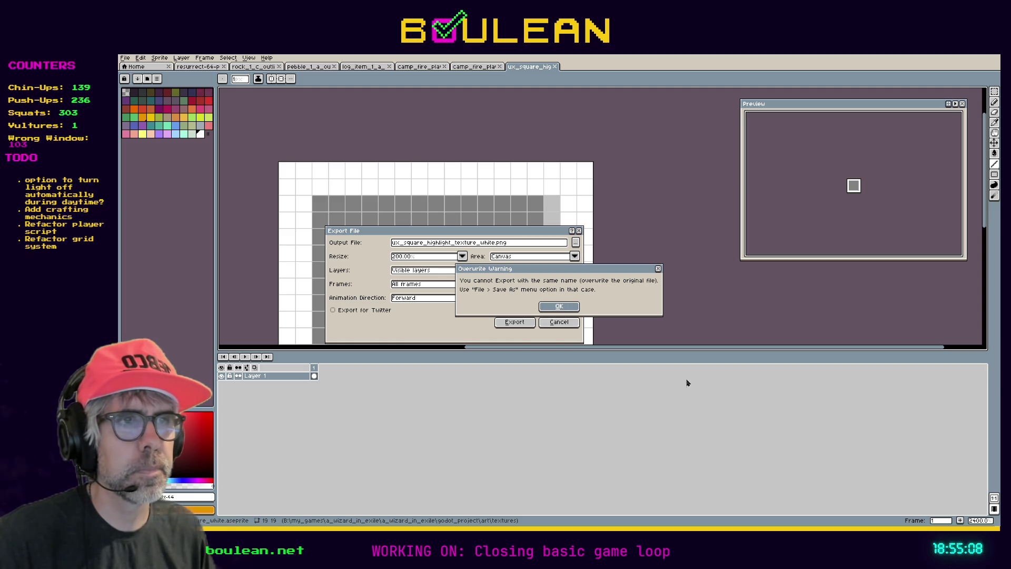
Export the square highlight sprite from Aseprite as a PNG, overwriting the existing file.
key(Return)
click(578, 230)
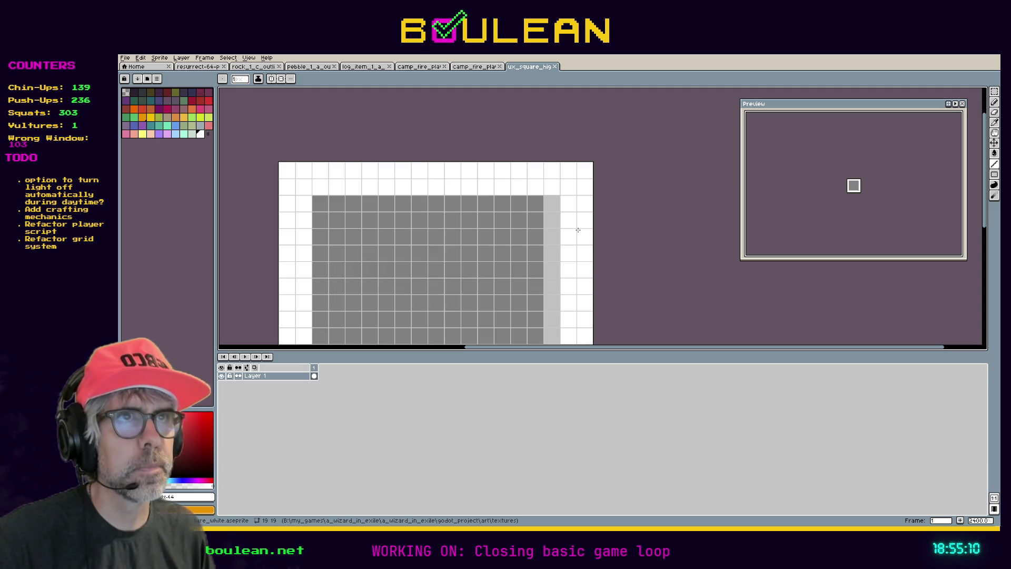
click(125, 59)
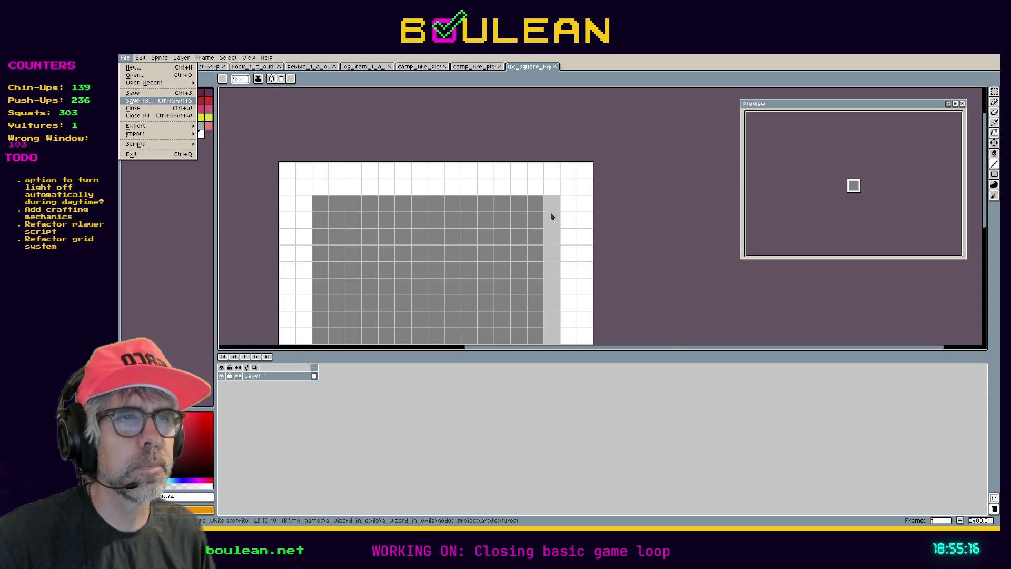
click(705, 392)
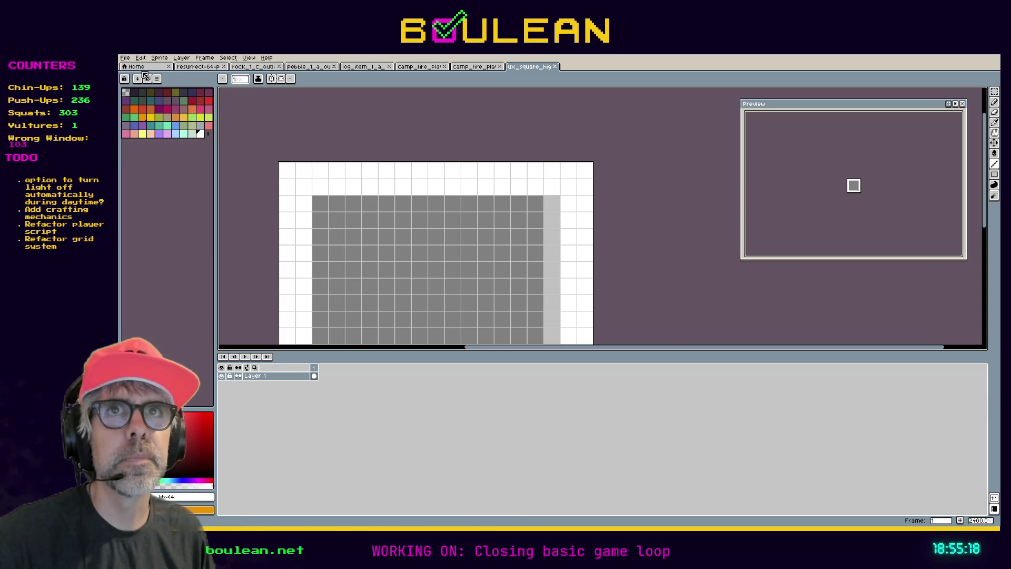
click(129, 62)
mouse_move(158, 127)
click(213, 129)
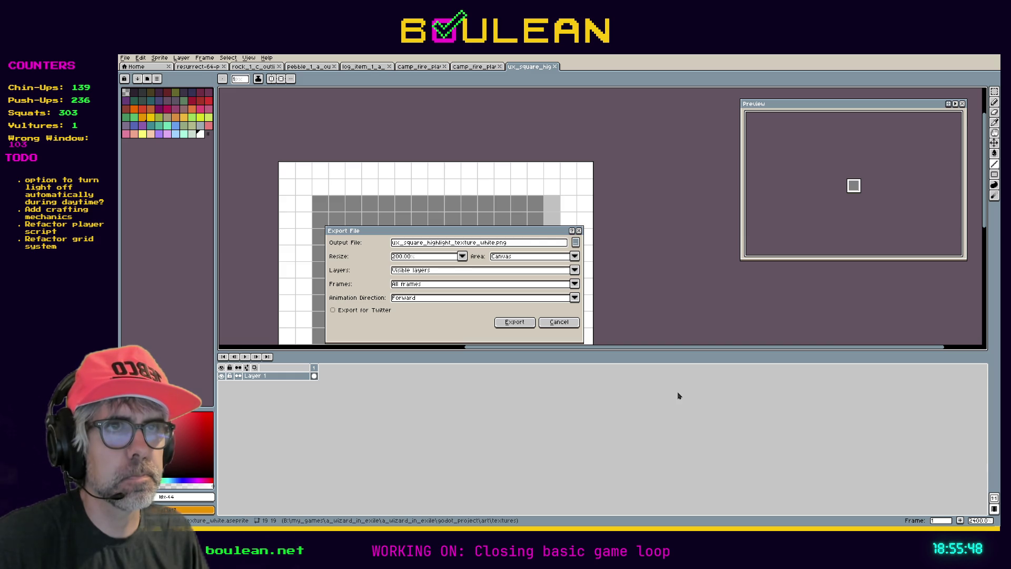
click(514, 322)
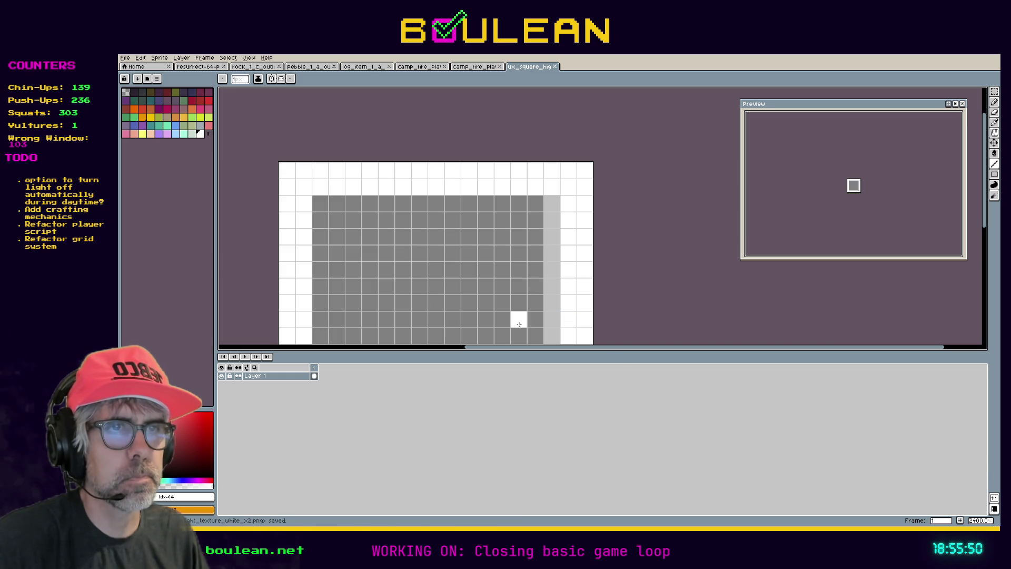
key(alt+Tab)
click(694, 246)
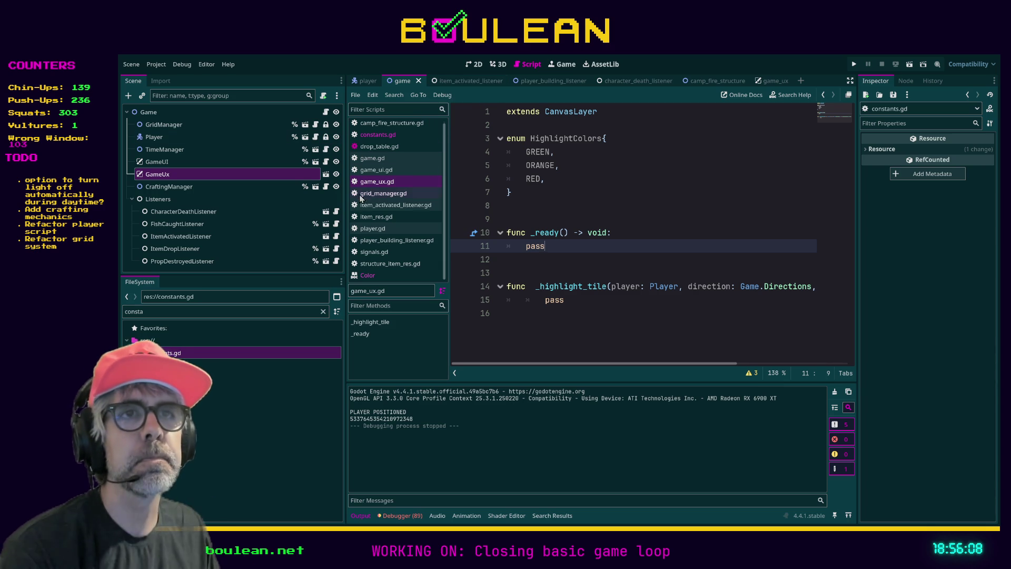
Widen the Godot scene and file docks, then switch to the game_ux scene.
mouse_move(348, 205)
mouse_down()
mouse_move(420, 211)
mouse_move(364, 213)
mouse_move(372, 216)
mouse_up()
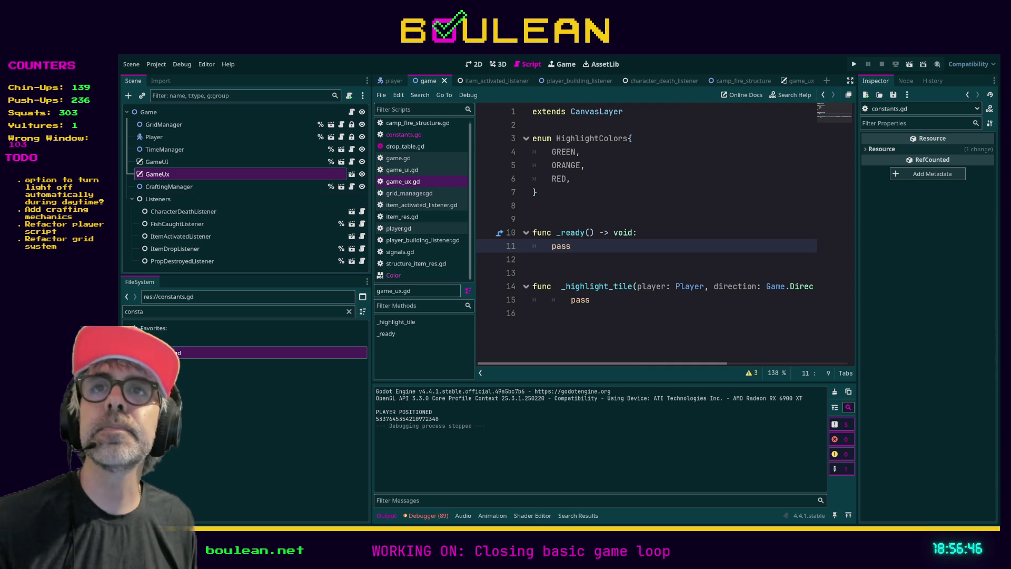
click(666, 263)
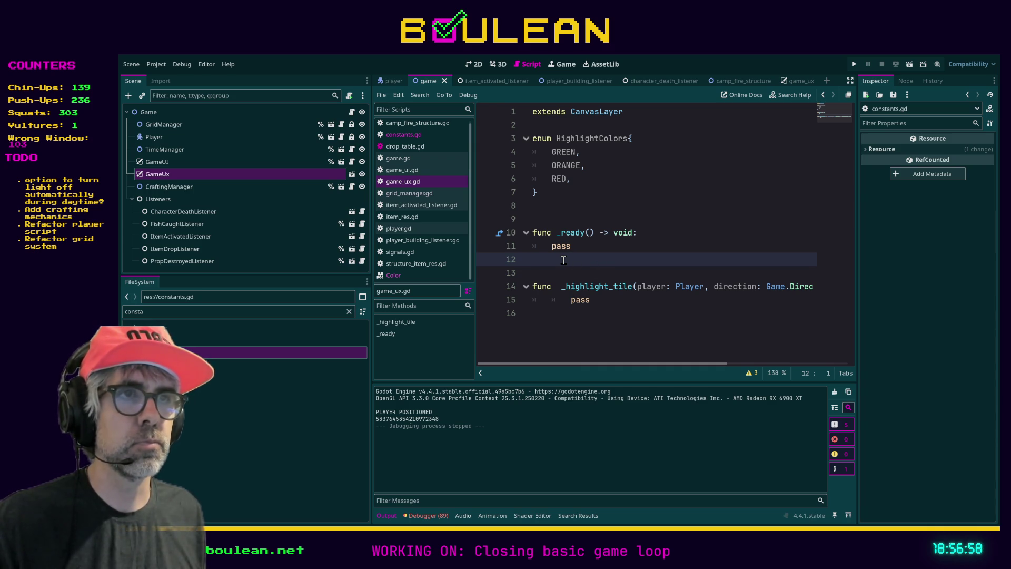
click(602, 304)
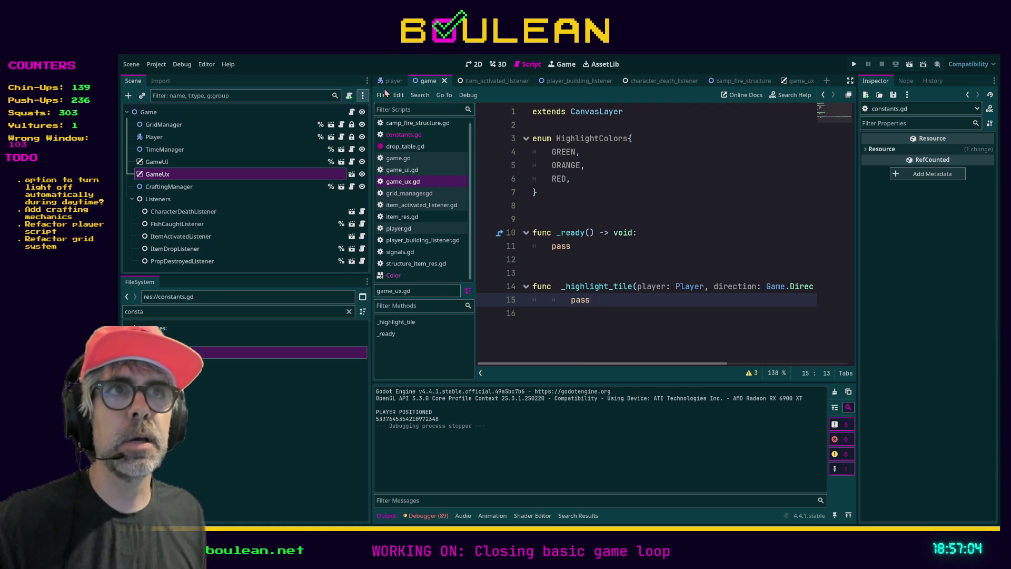
click(797, 81)
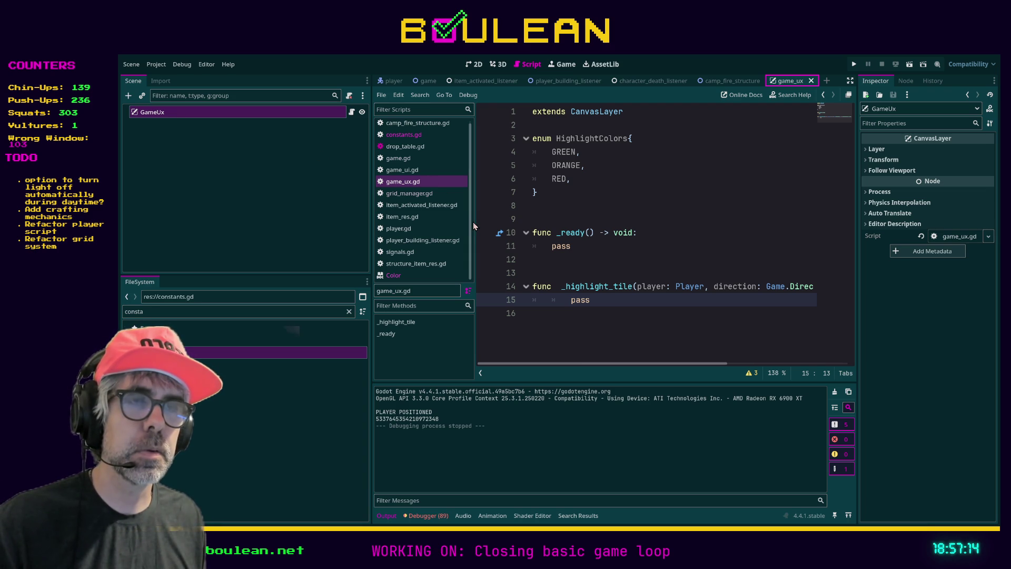
Add a Node2D child under the GameUx root and show it in the 2D view.
key(ctrl+a)
key(Return)
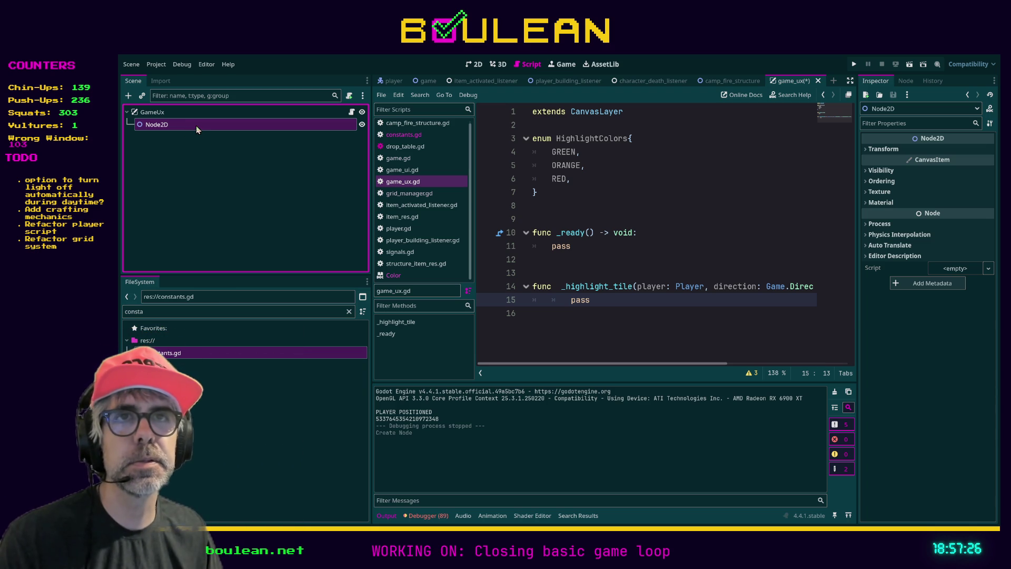
click(166, 114)
click(176, 125)
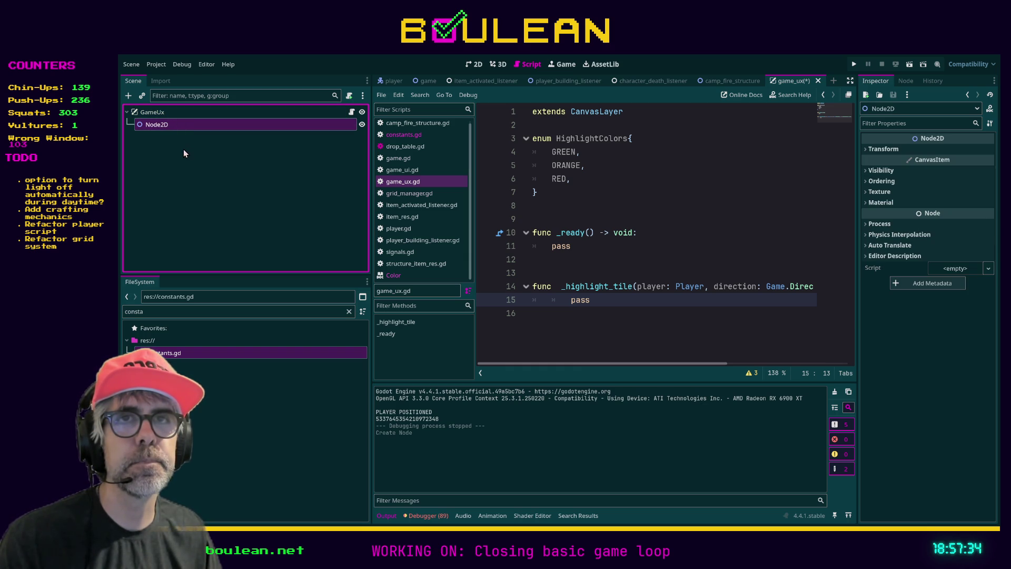
click(152, 112)
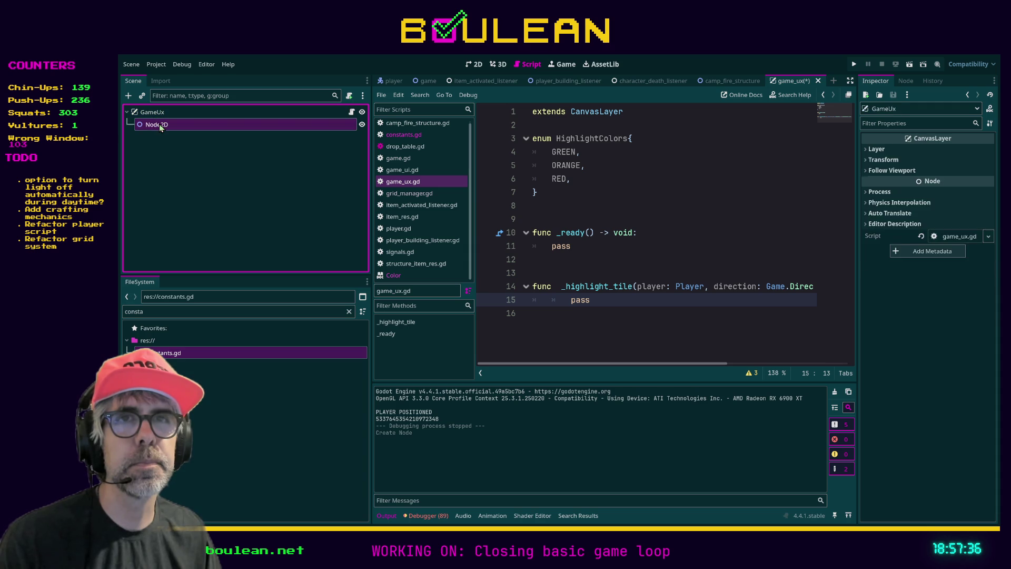
click(160, 125)
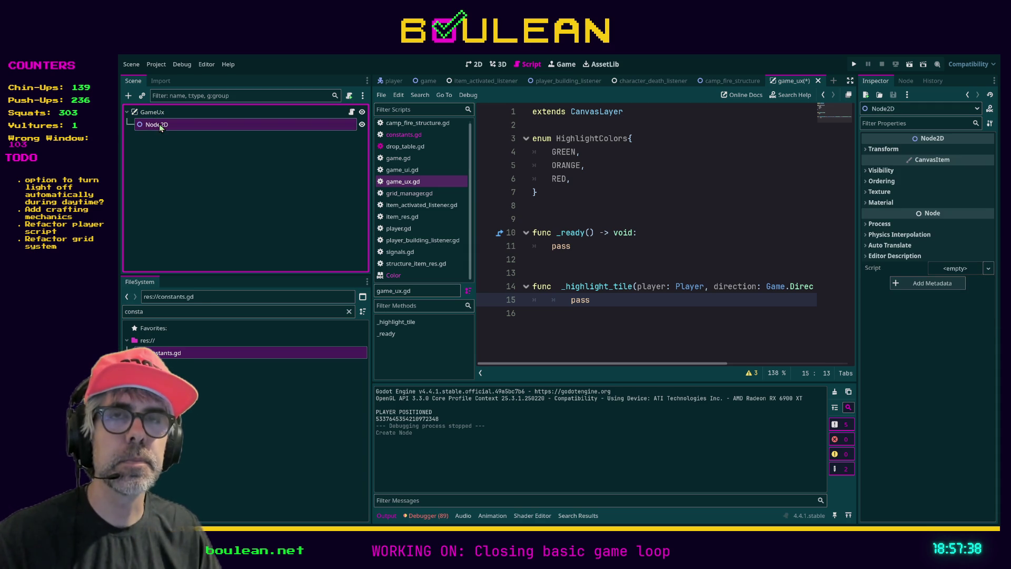
key(ctrl+F1)
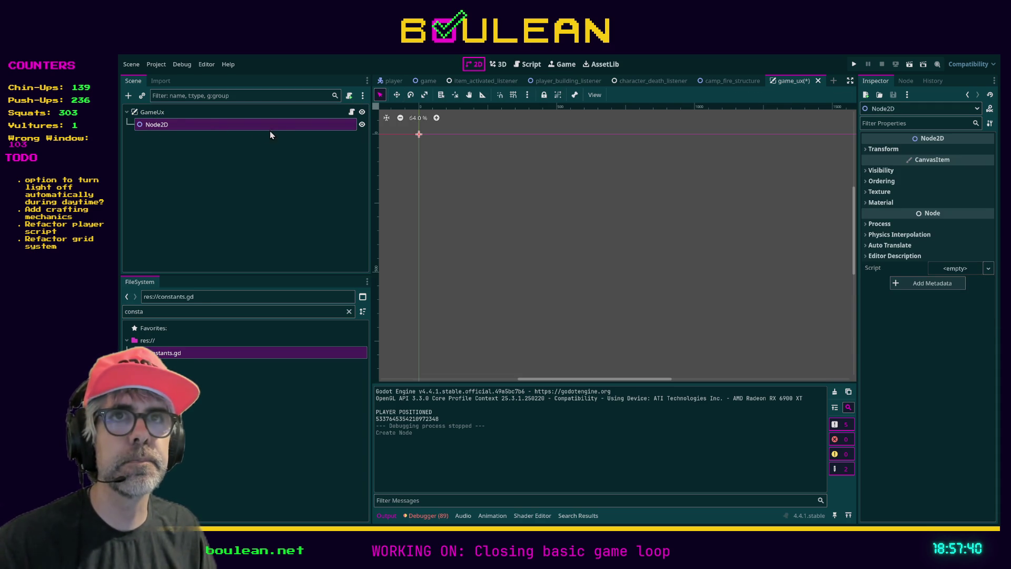
Rename the Node2D to TileHighlight and open it as its own tile_highlight scene.
click(229, 127)
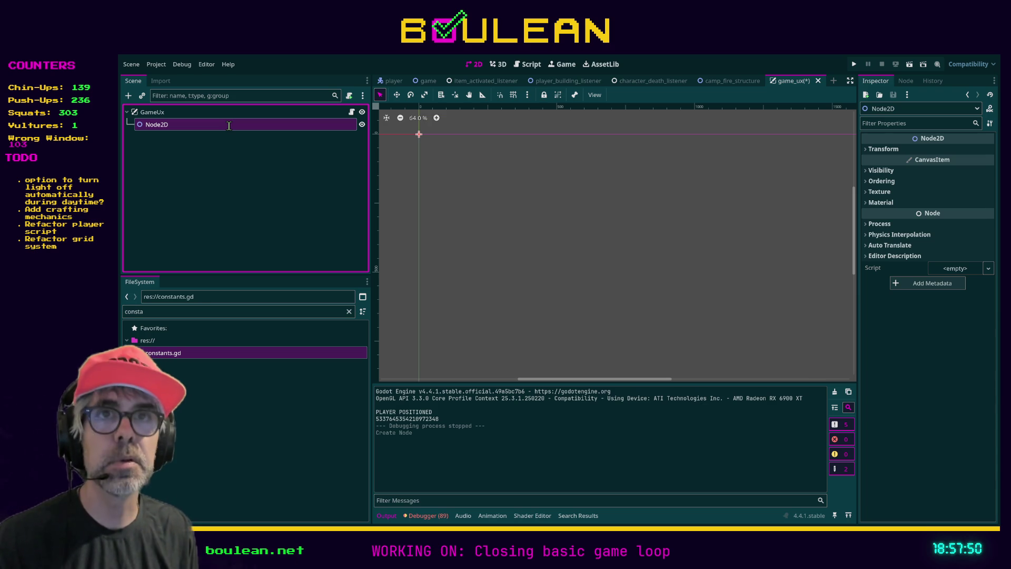
text(TileHighlight)
key(Return)
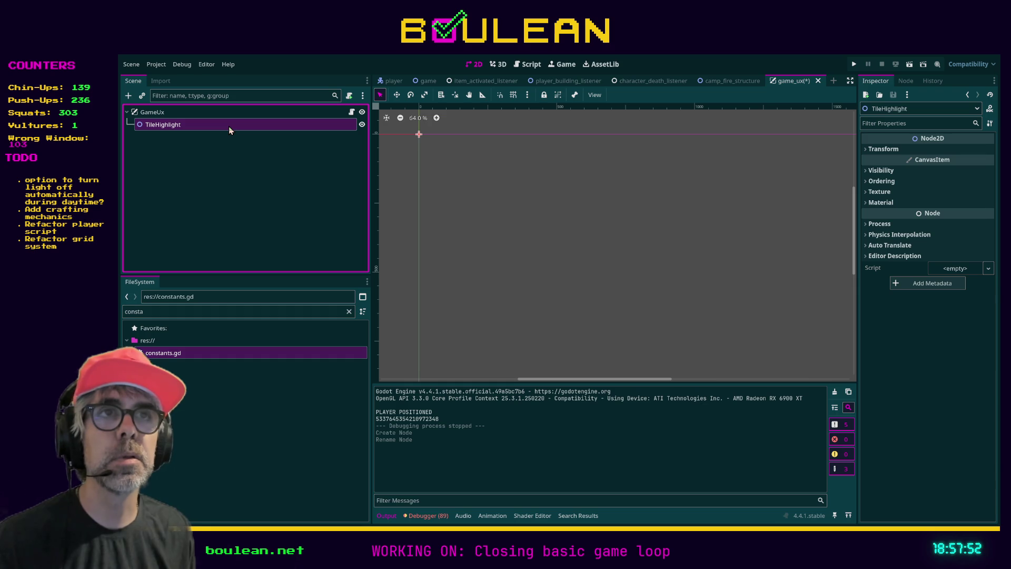
click(238, 163)
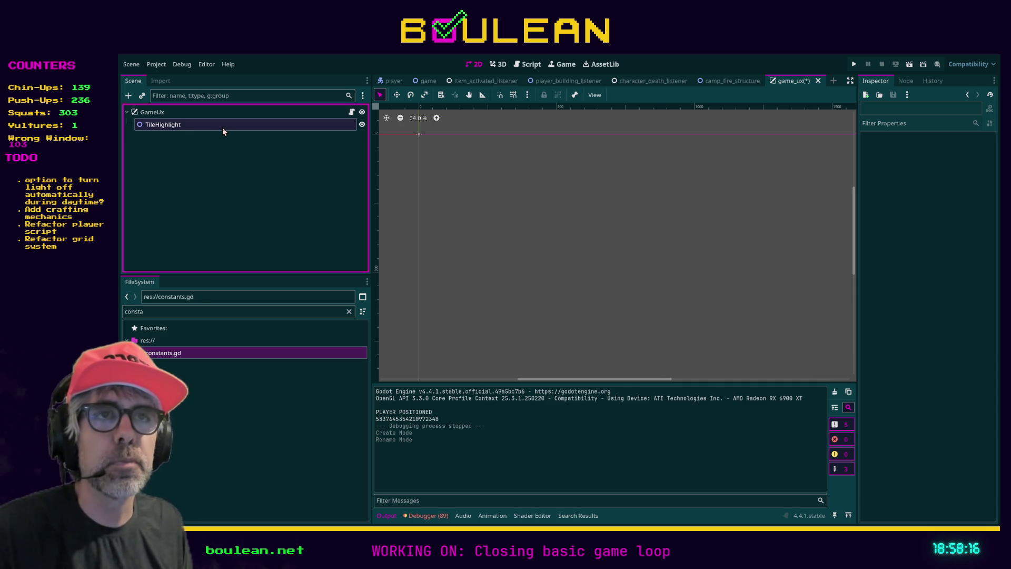
click(185, 116)
click(188, 124)
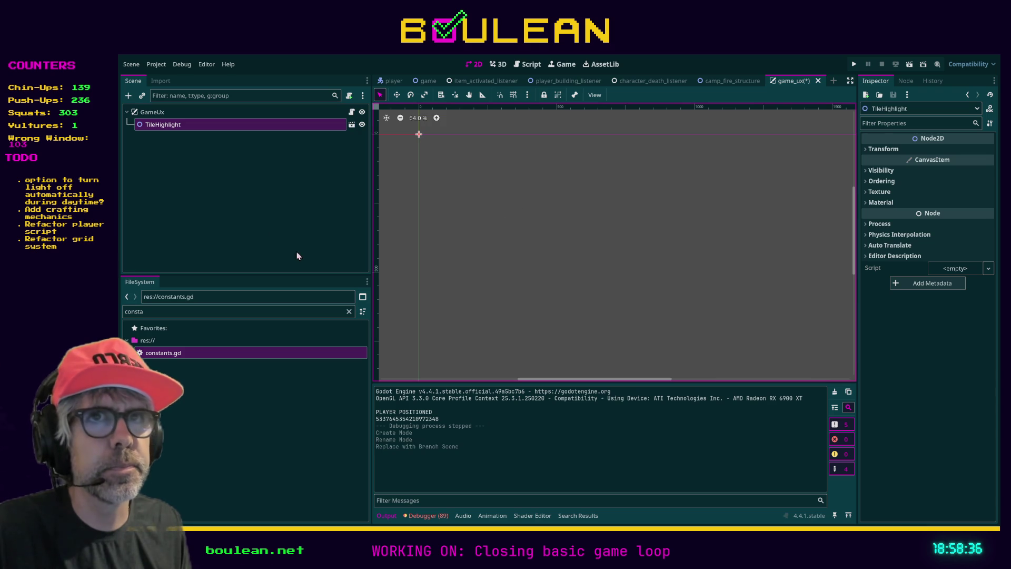
click(351, 126)
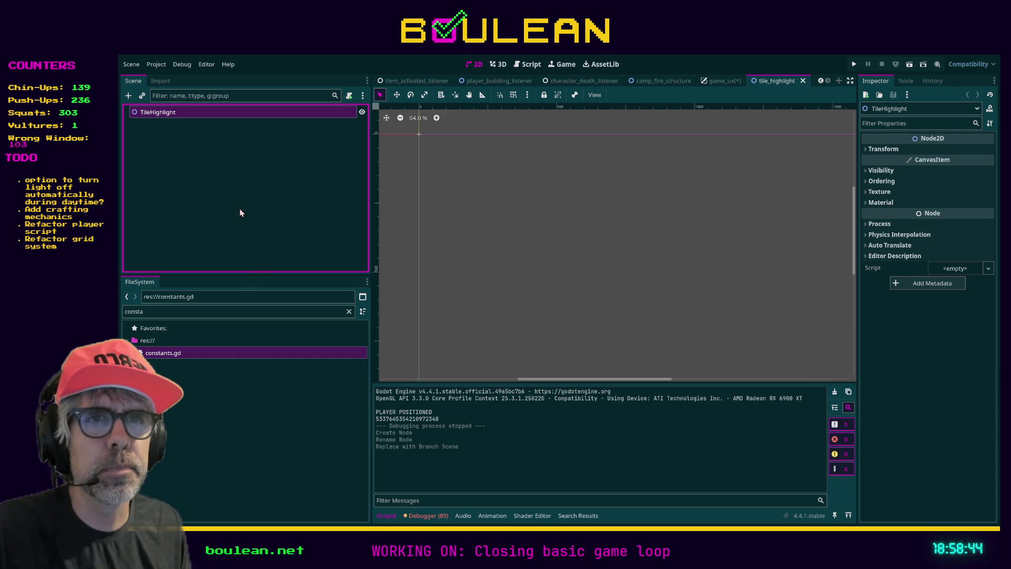
Attach a new tile_highlight.gd script to the TileHighlight root node.
click(518, 362)
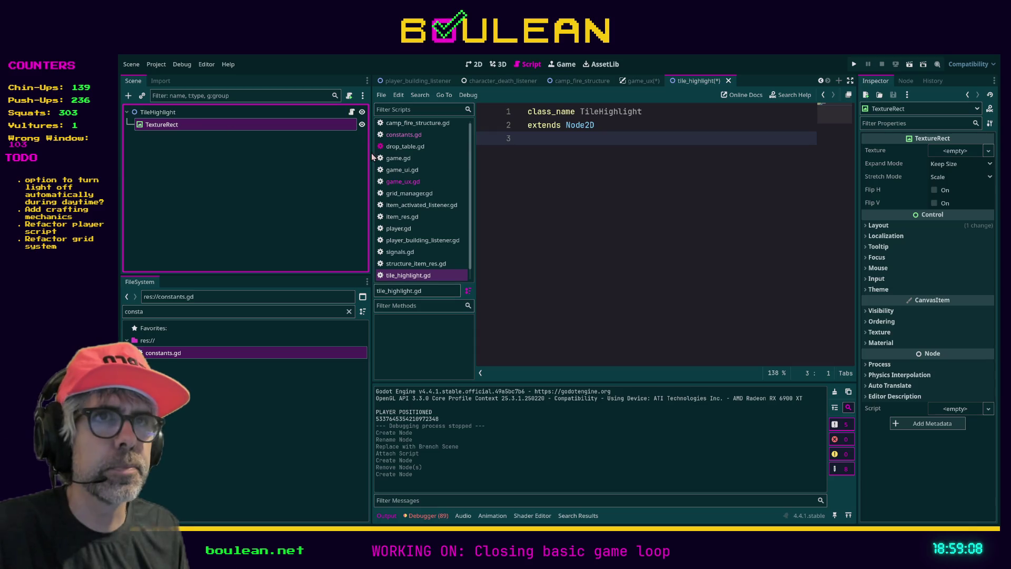
click(948, 155)
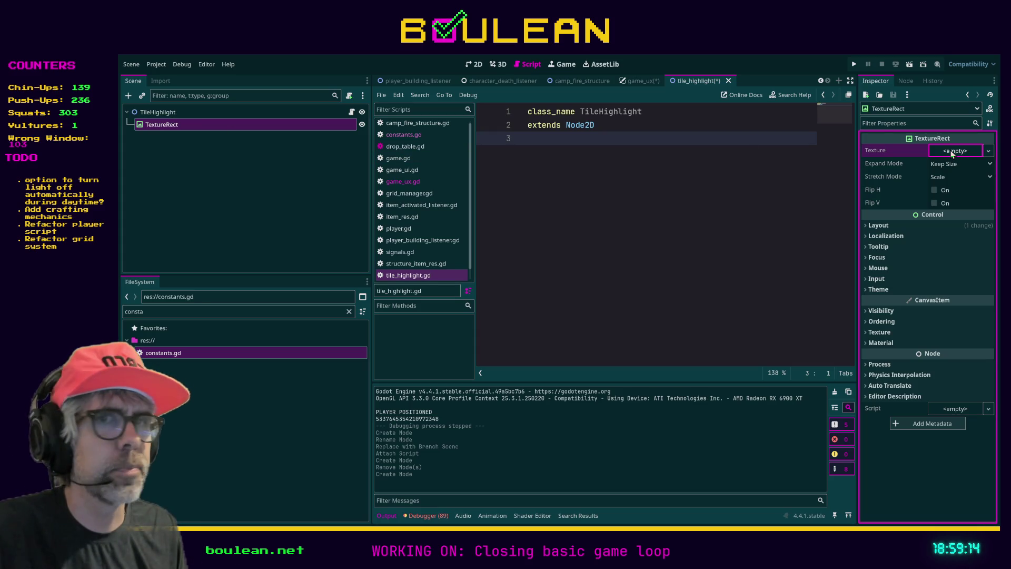
double_click(275, 310)
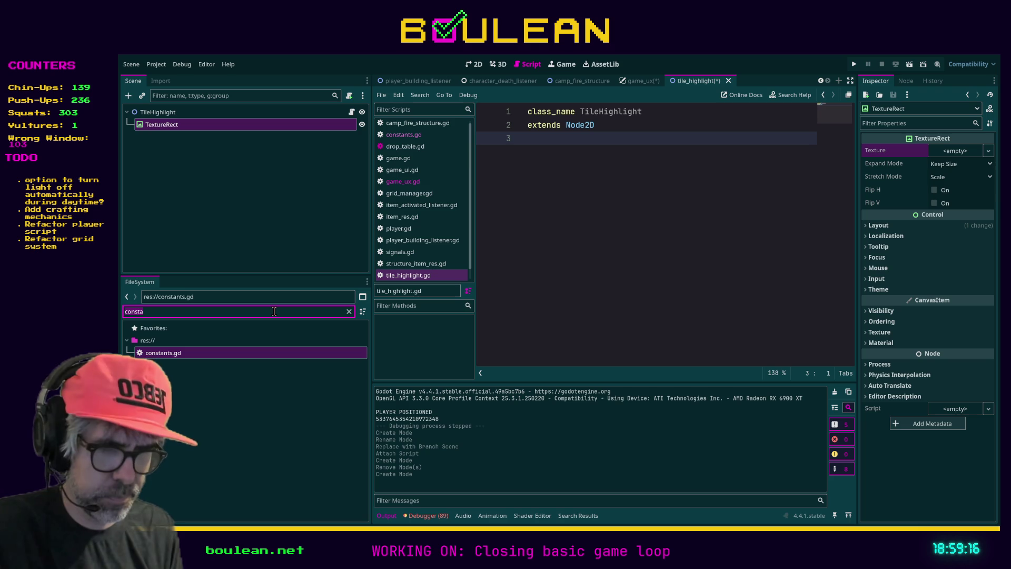
text(tile_)
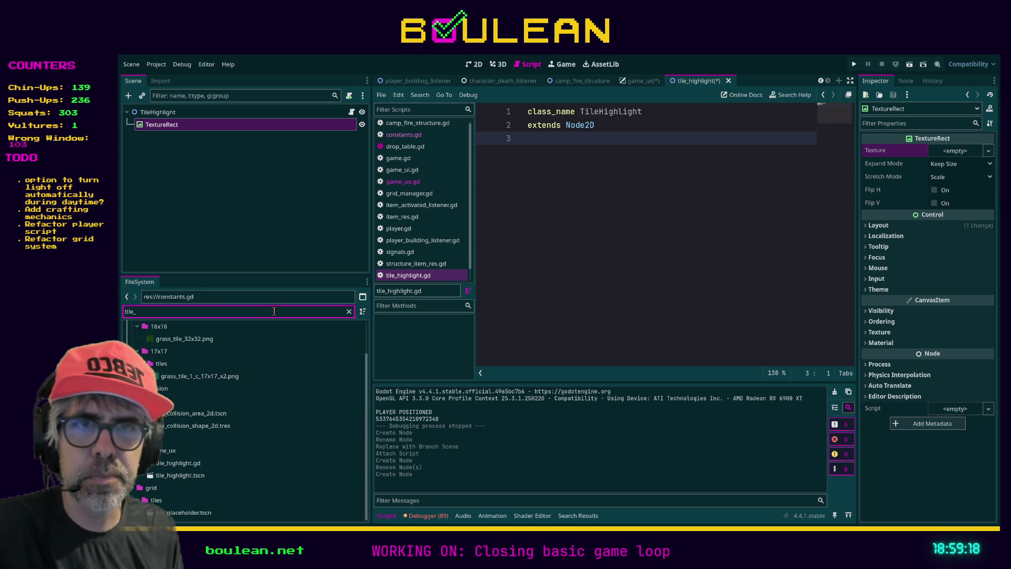
mouse_move(173, 478)
mouse_down()
mouse_move(157, 476)
mouse_move(592, 337)
mouse_move(951, 153)
mouse_move(527, 369)
mouse_move(202, 472)
mouse_up()
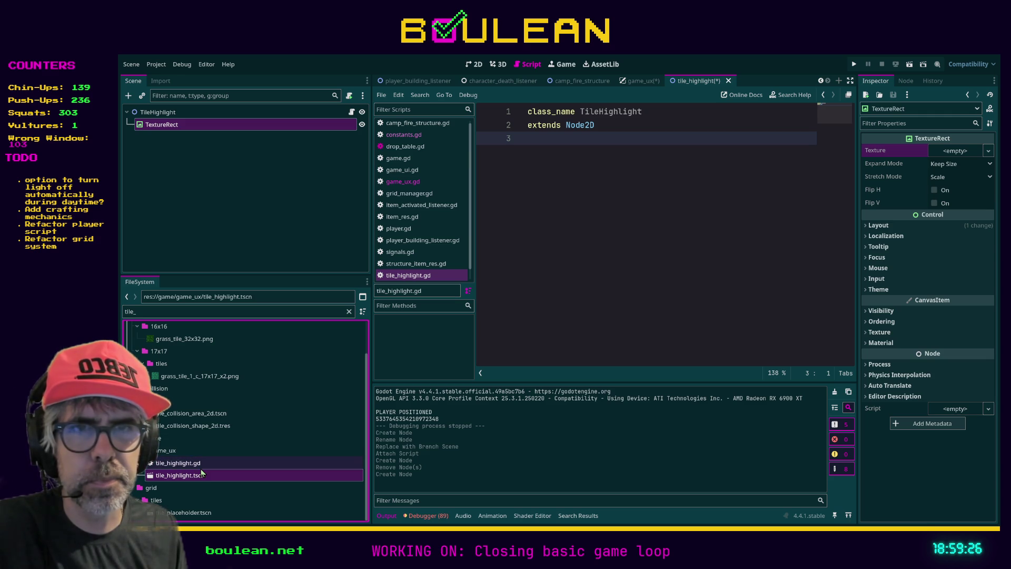
Drag ux_square_highlight_texture_white.png into the TextureRect's Texture property.
scroll(242, 421, up, 2)
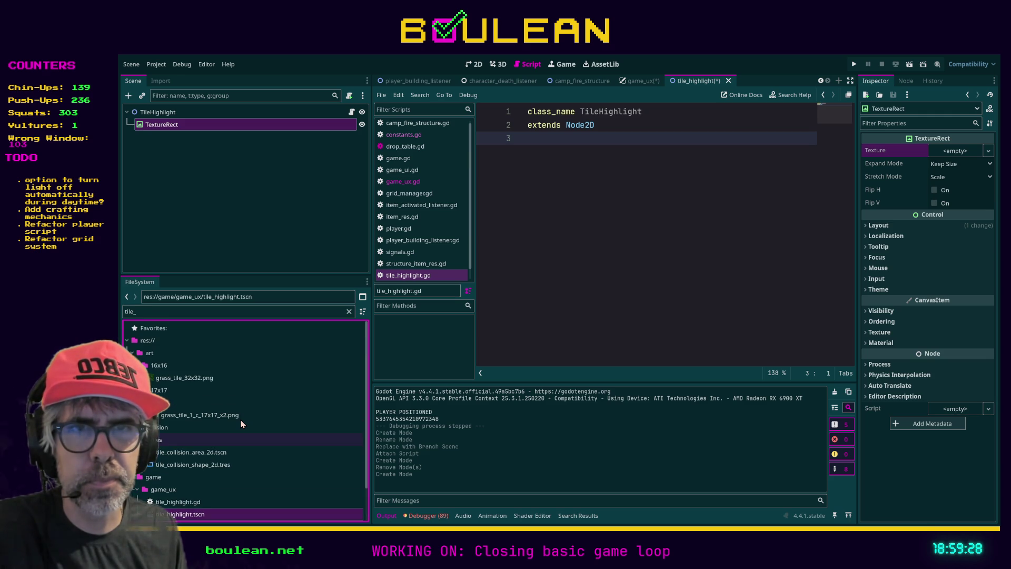
scroll(261, 407, down, 2)
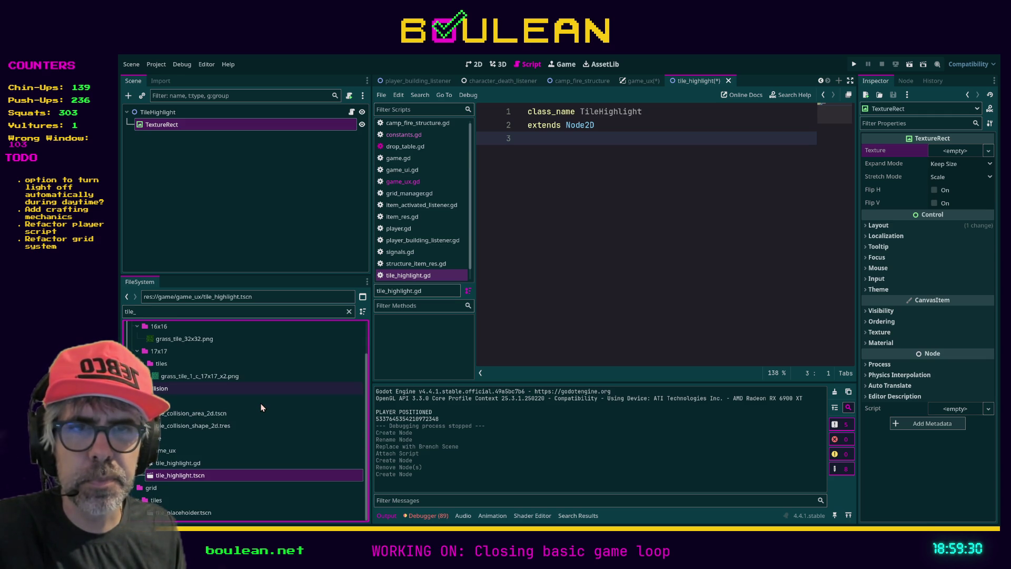
scroll(260, 406, up, 2)
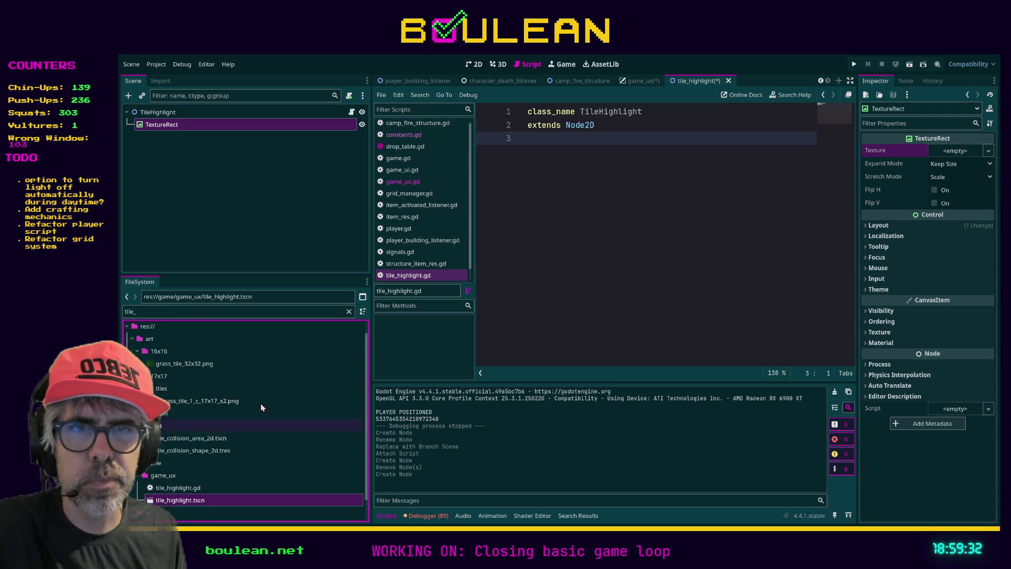
double_click(208, 312)
text(hi)
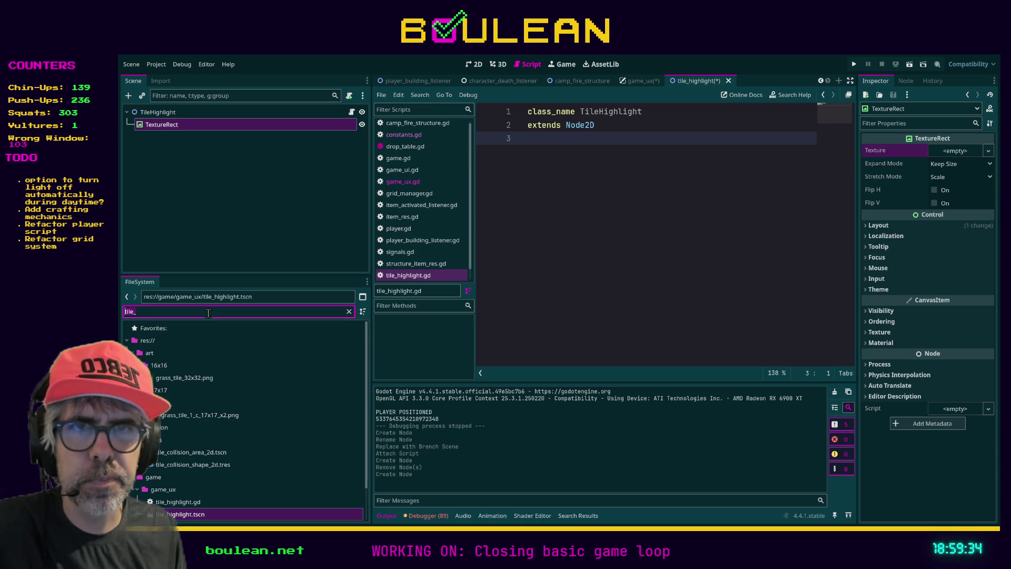
text(ghl)
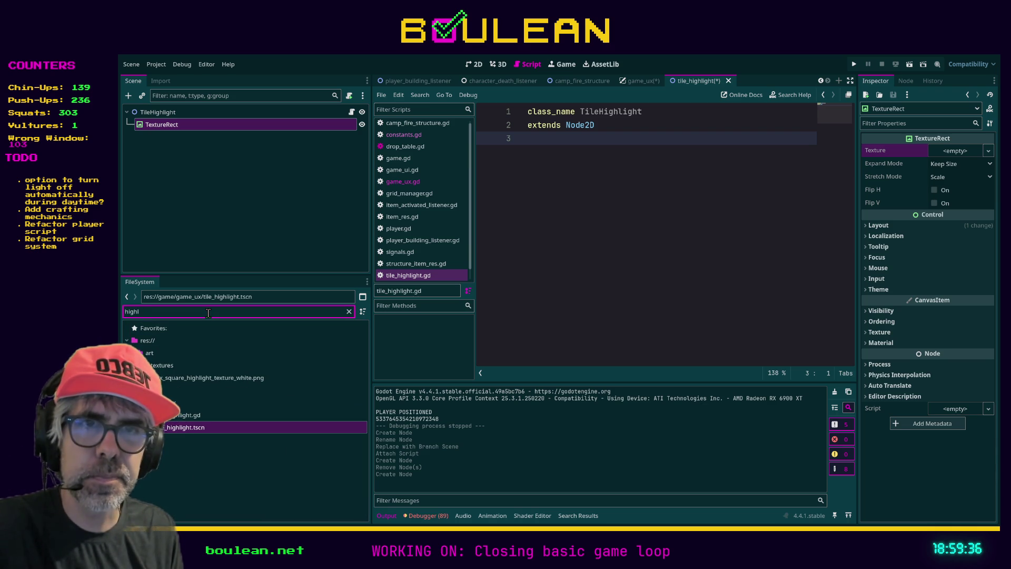
click(187, 379)
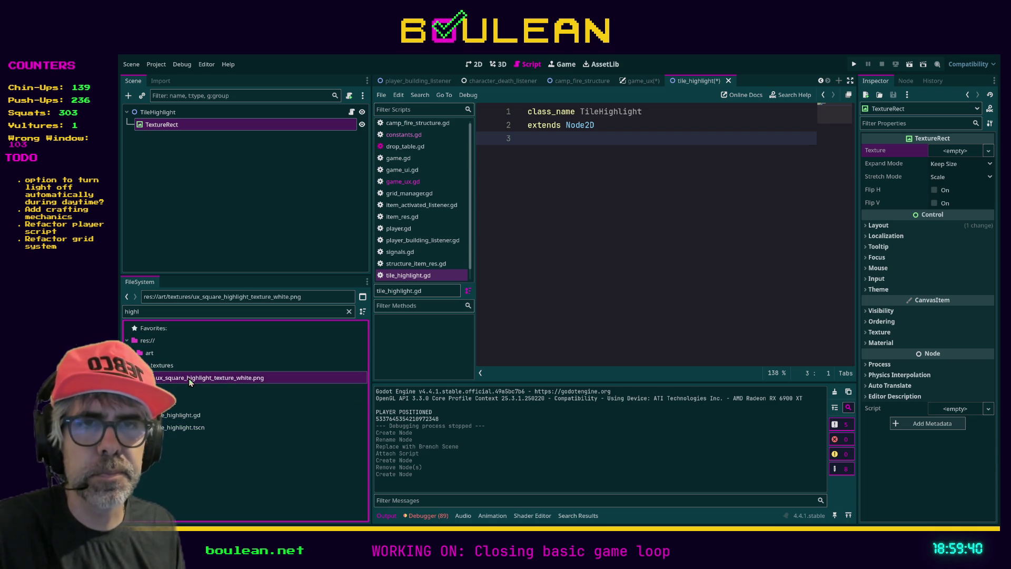
mouse_move(186, 378)
mouse_down()
mouse_move(535, 305)
mouse_move(945, 152)
mouse_up()
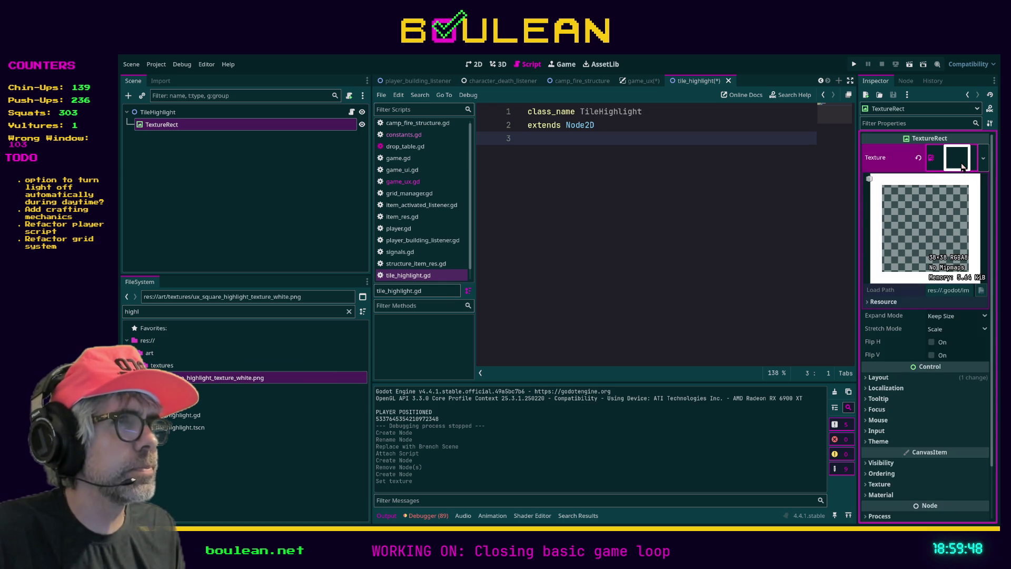
click(961, 167)
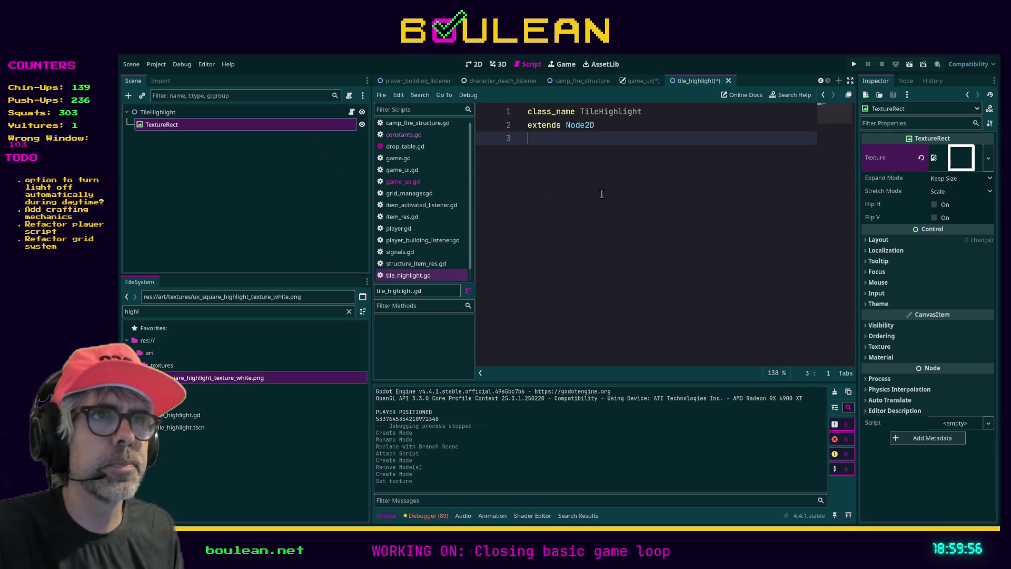
Add a _ready() function to the tile_highlight.gd script.
key(Return)
key(Return)
key(Return)
text(F)
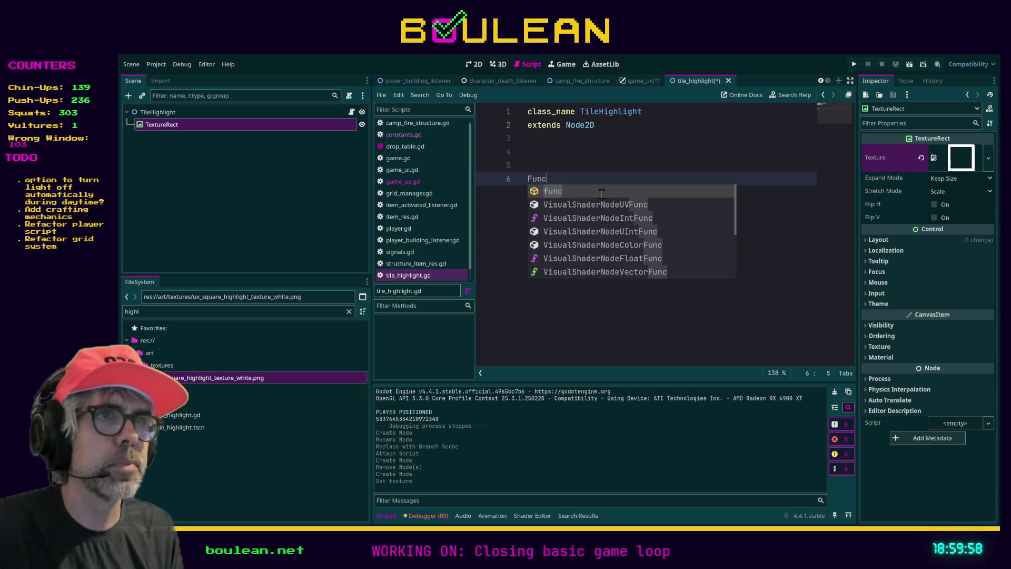
key(BackSpace)
text(_re)
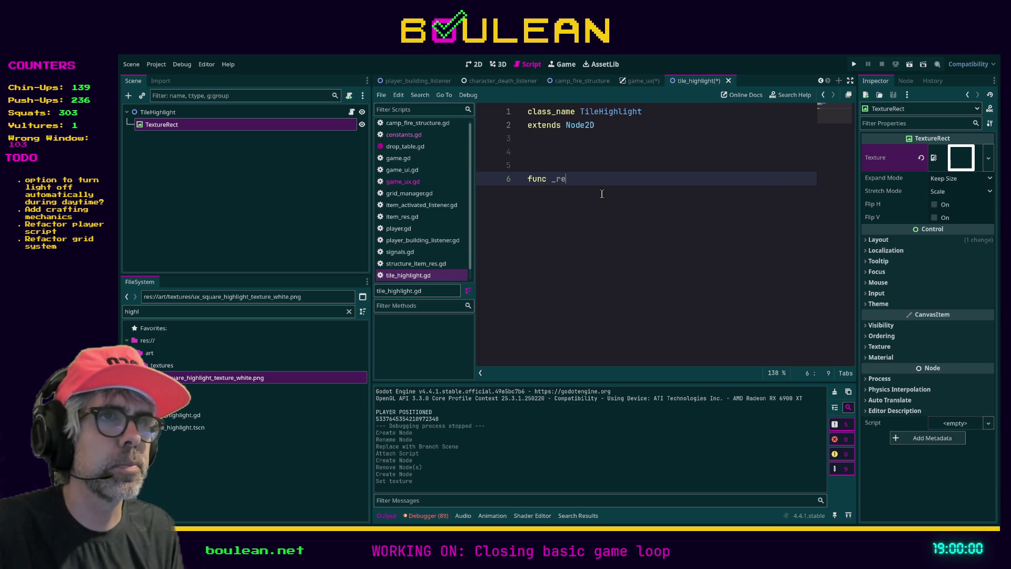
key(Return)
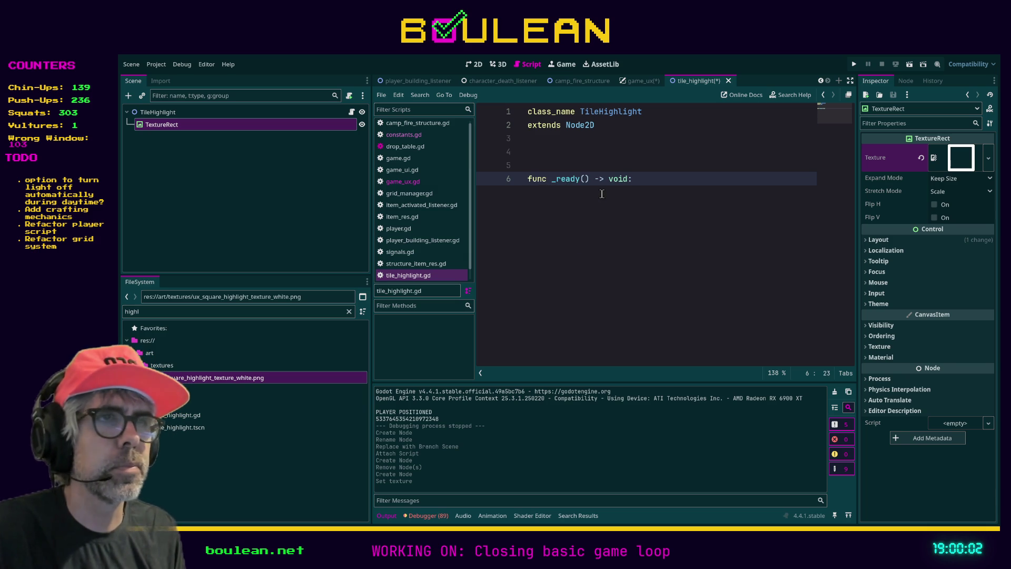
key(Return)
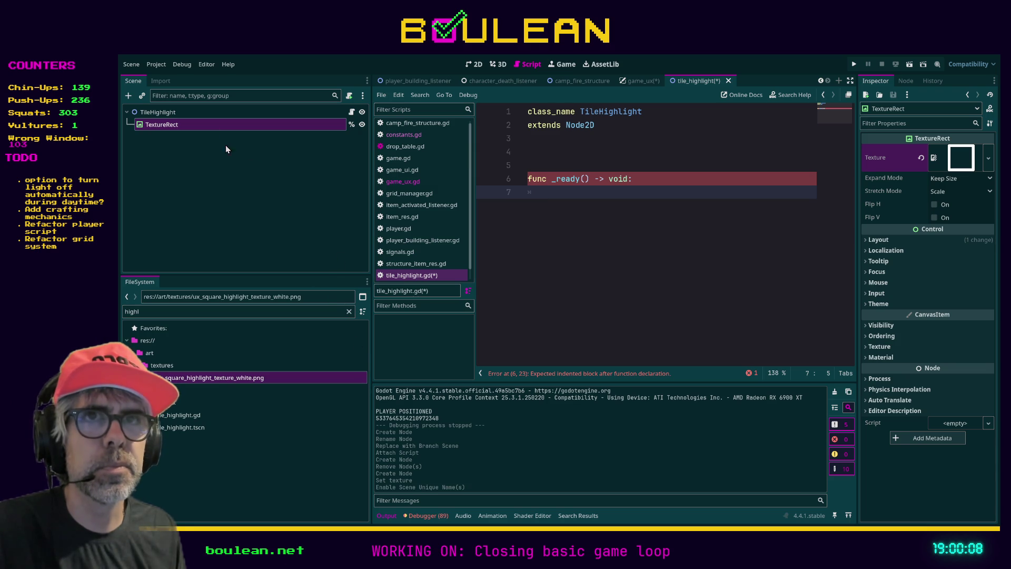
drag(198, 125, 532, 145)
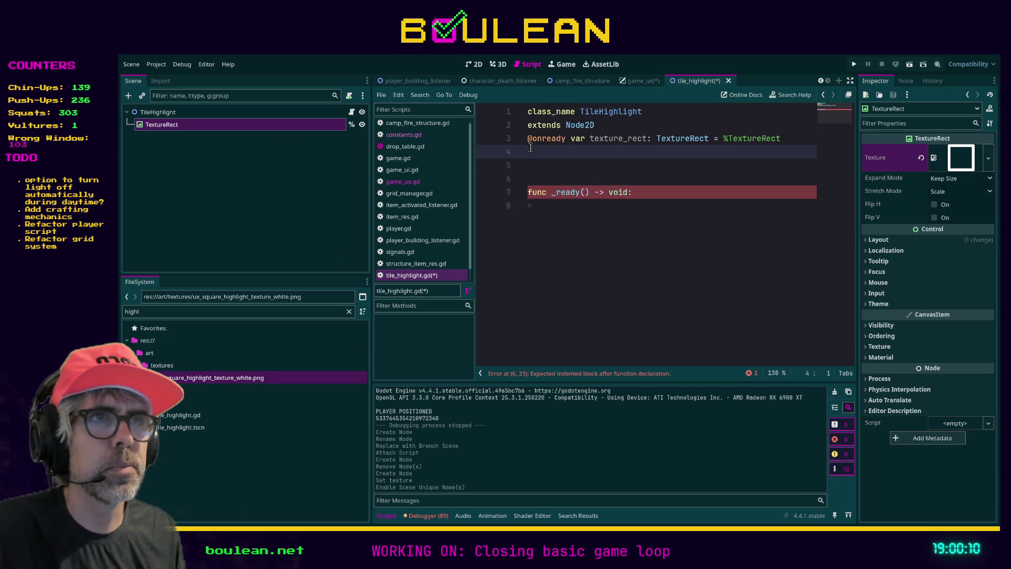
click(649, 194)
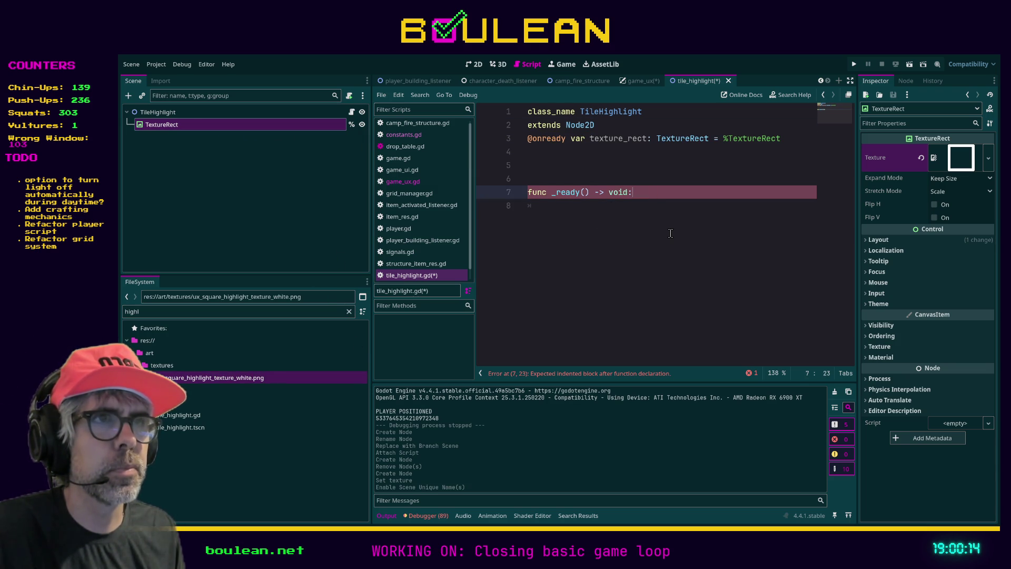
key(Return)
text(text)
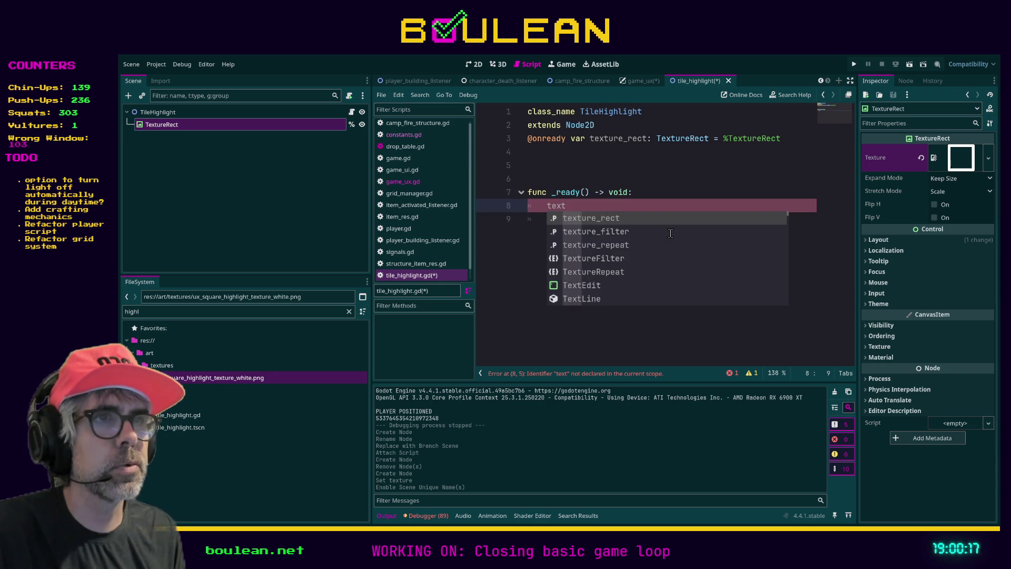
key(Return)
text(.modulate = )
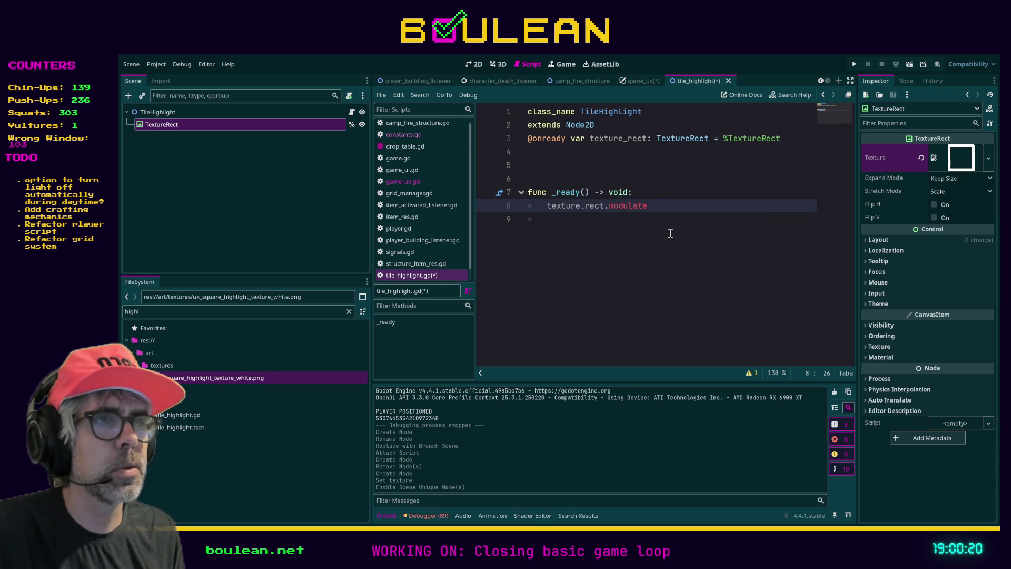
text(Consta)
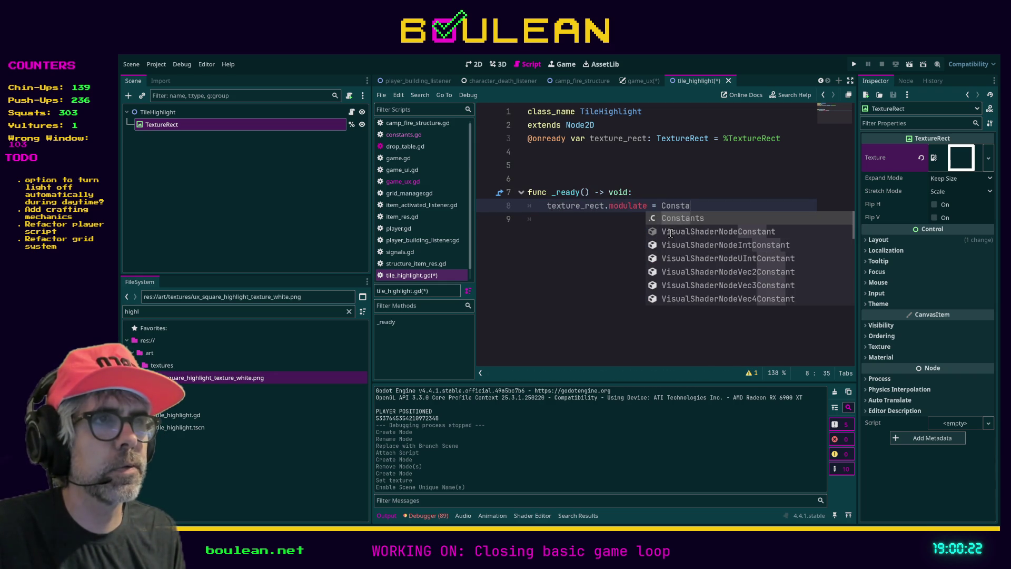
text(nts.G)
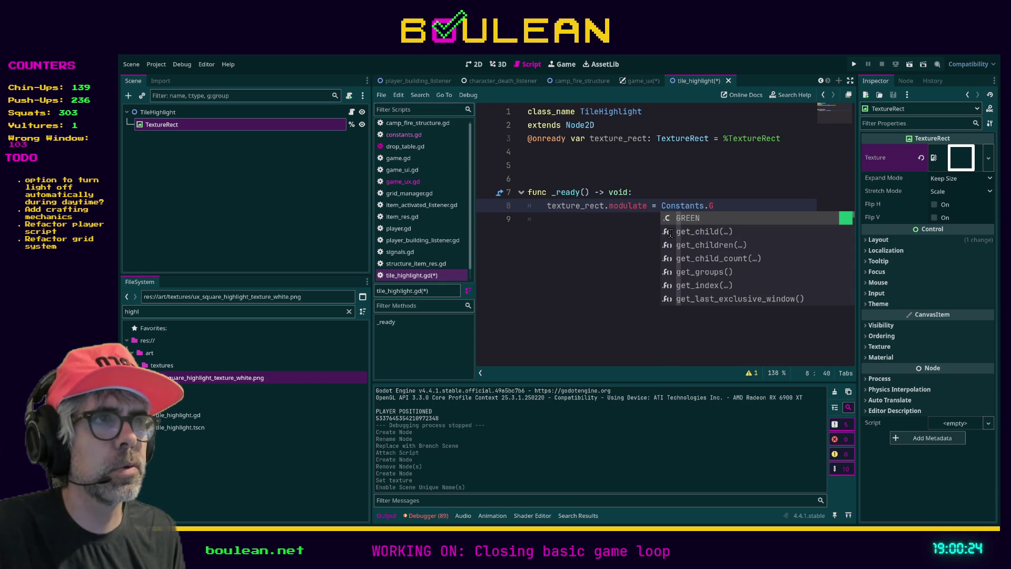
key(Return)
key(ctrl+s)
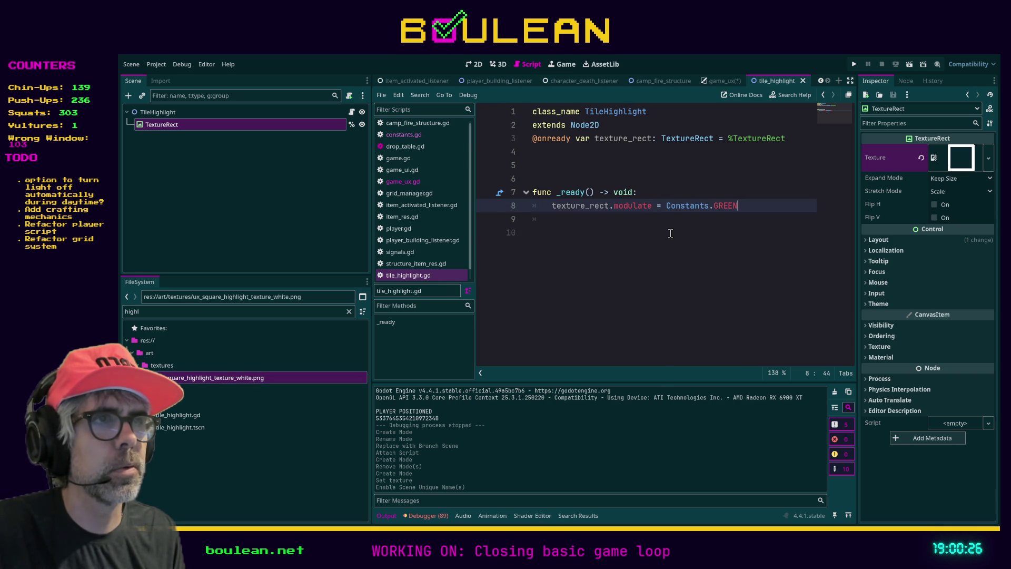
Run the game to test the green tile highlight.
click(323, 112)
click(322, 121)
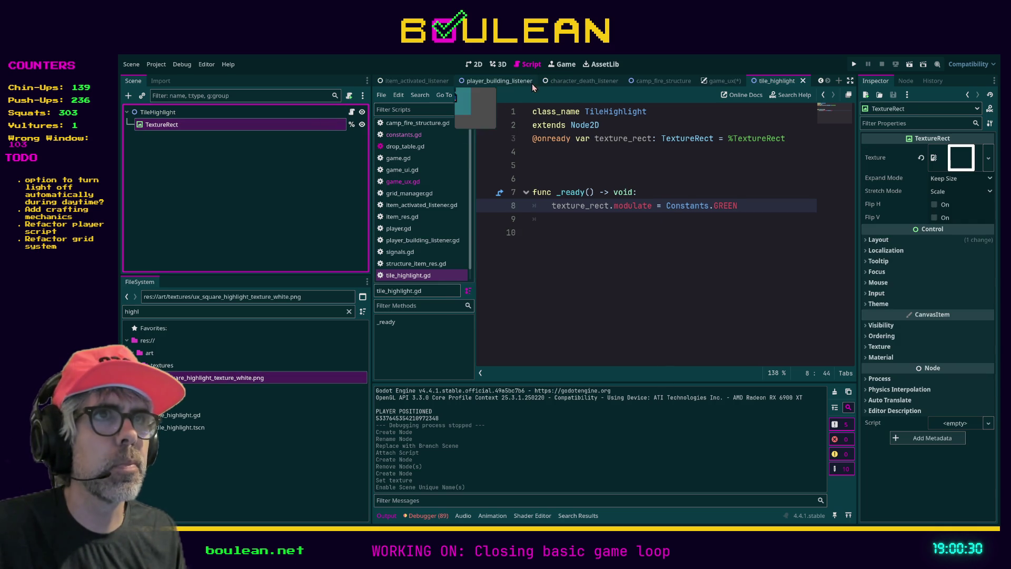
click(584, 256)
key(F5)
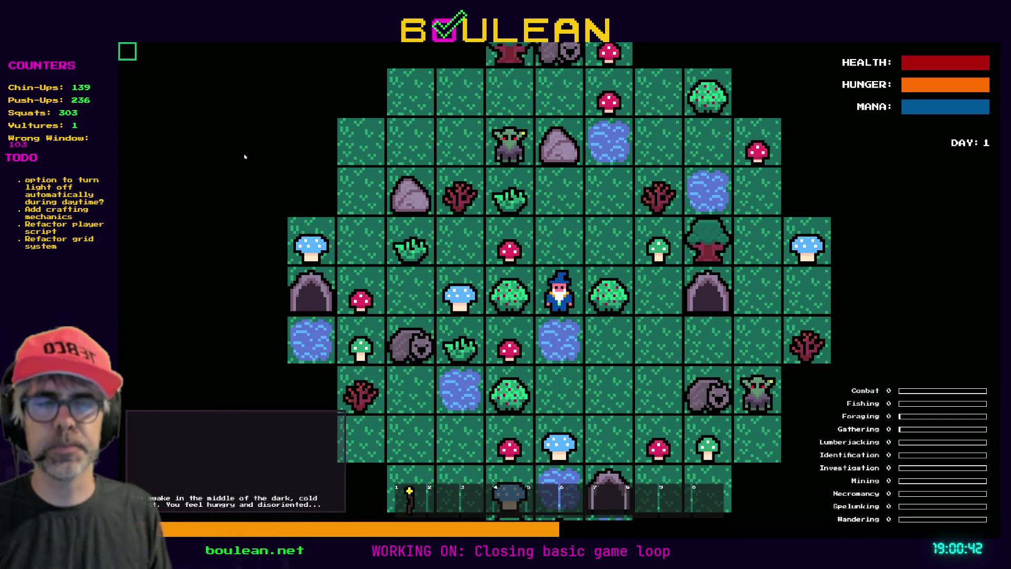
Close the running game and inspect the TextureRect's texture, layout and transform properties.
key(F8)
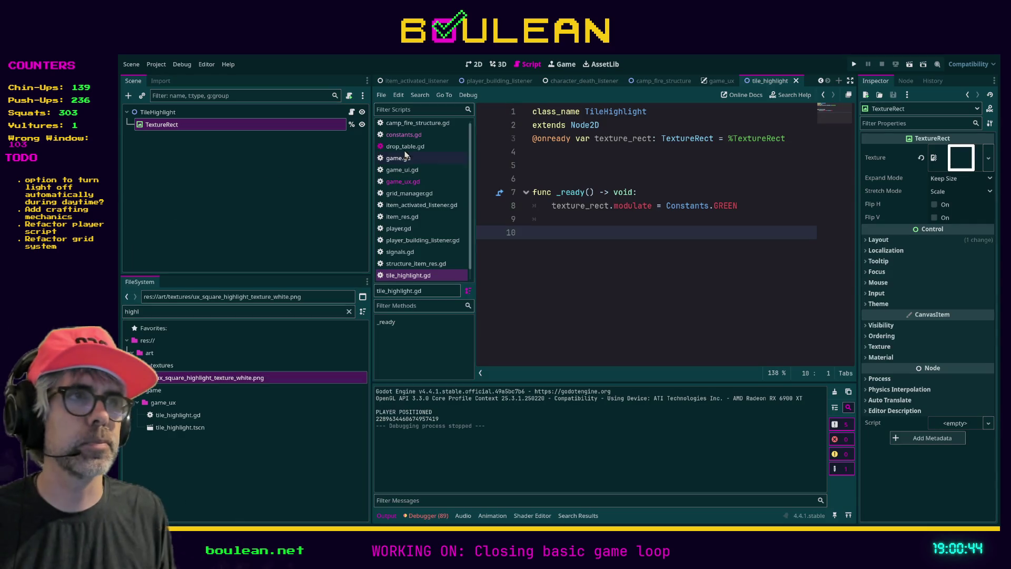
click(940, 193)
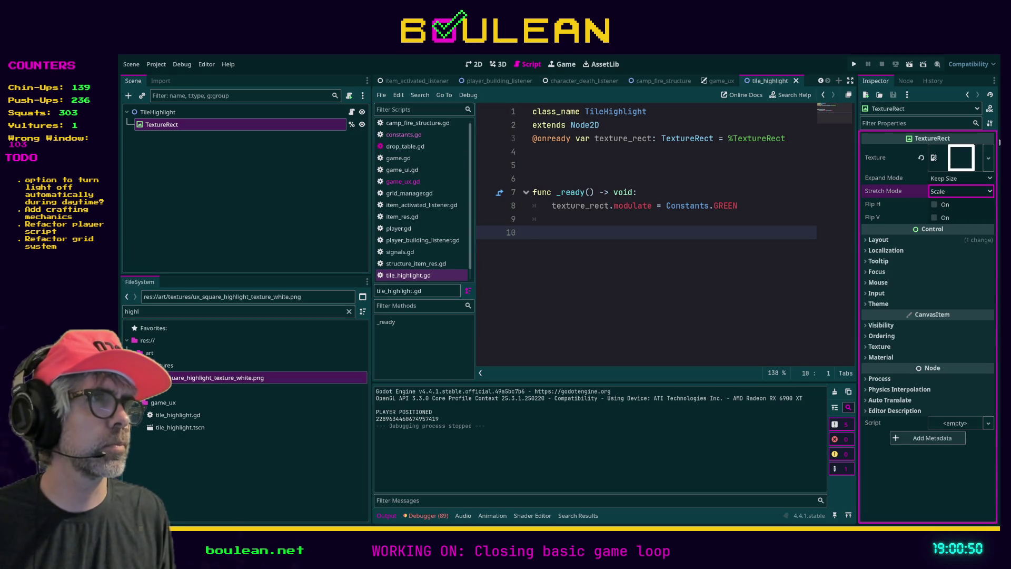
click(958, 158)
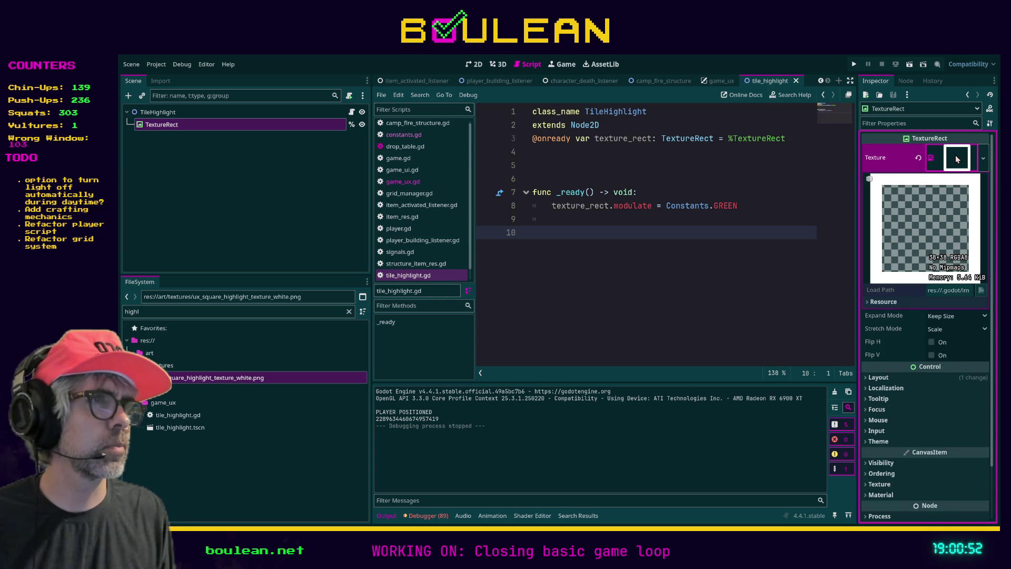
click(870, 378)
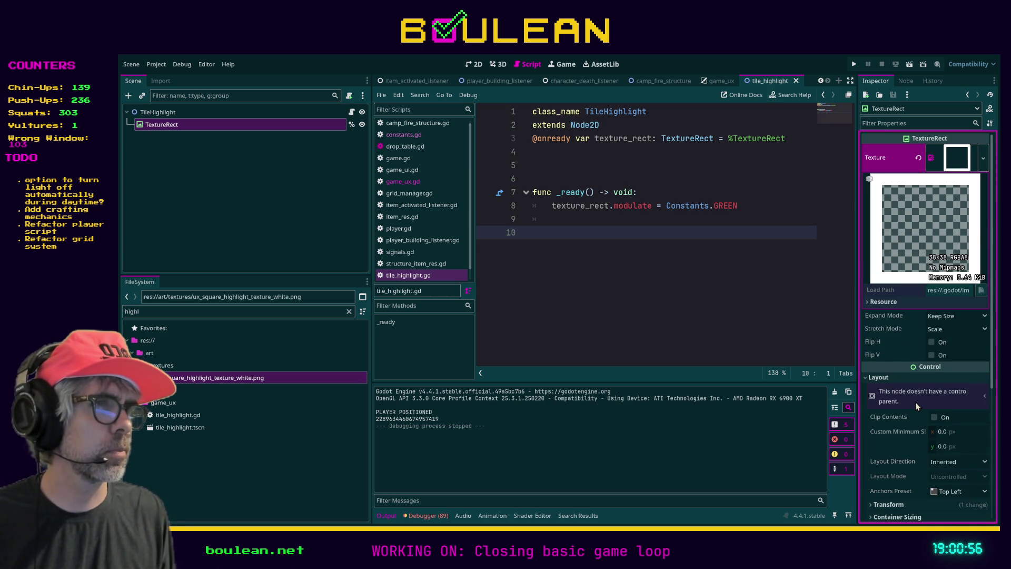
scroll(916, 406, down, 2)
click(889, 457)
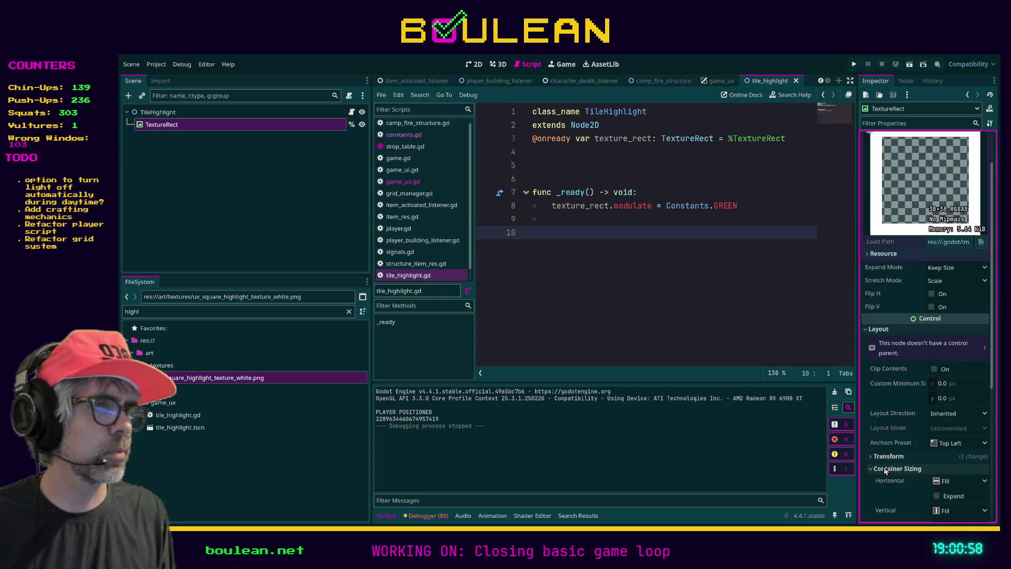
click(888, 458)
click(889, 457)
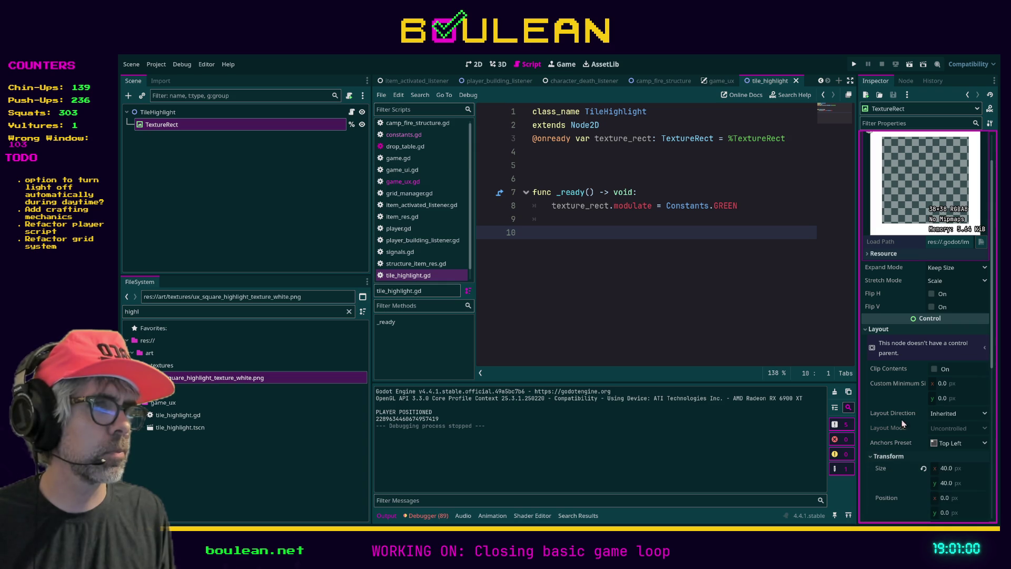
scroll(903, 327, up, 2)
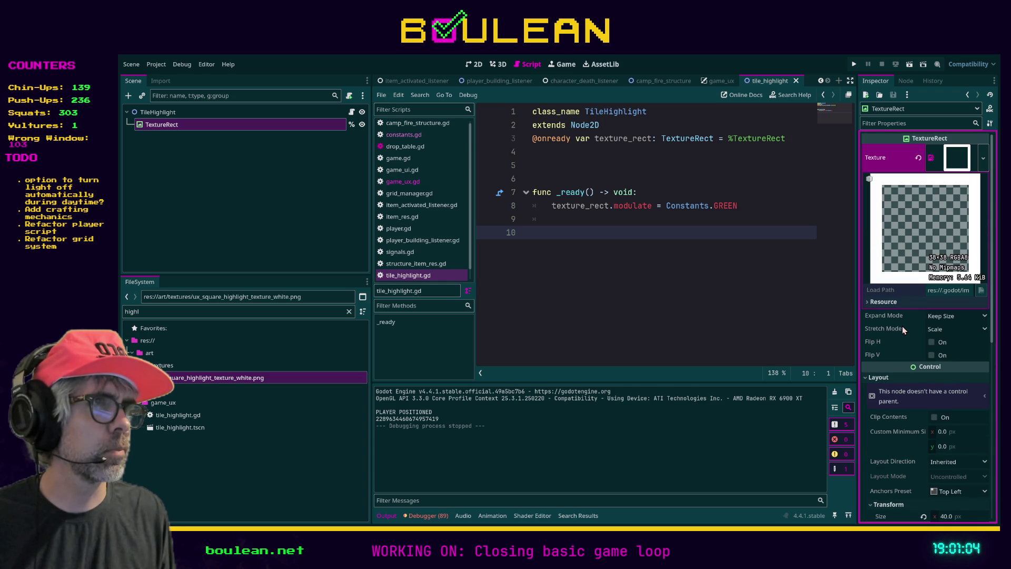
Set the TextureRect's Stretch Mode to Keep Aspect and save the TileHighlight scene.
click(958, 329)
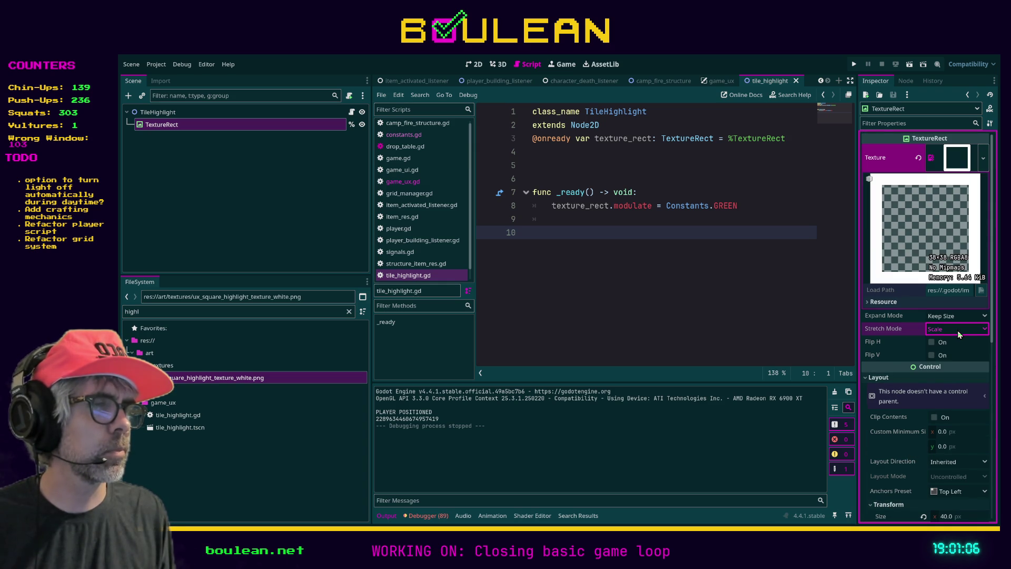
click(951, 392)
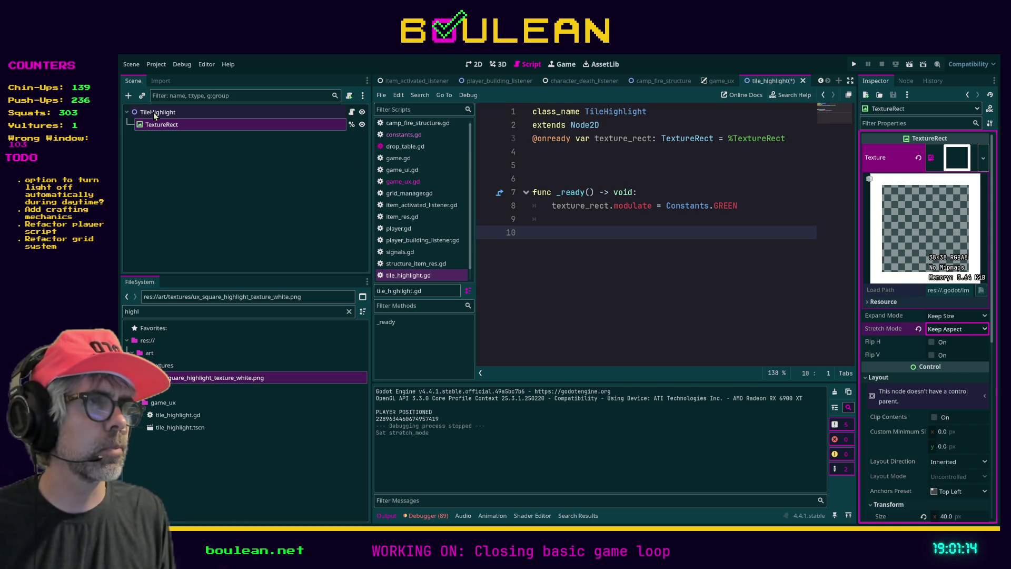
click(574, 242)
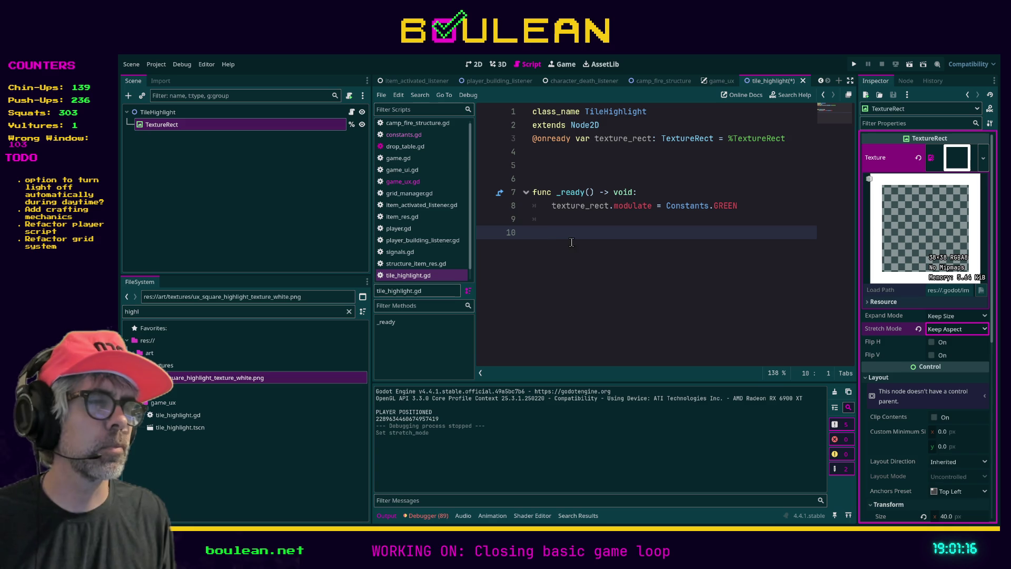
key(ctrl+s)
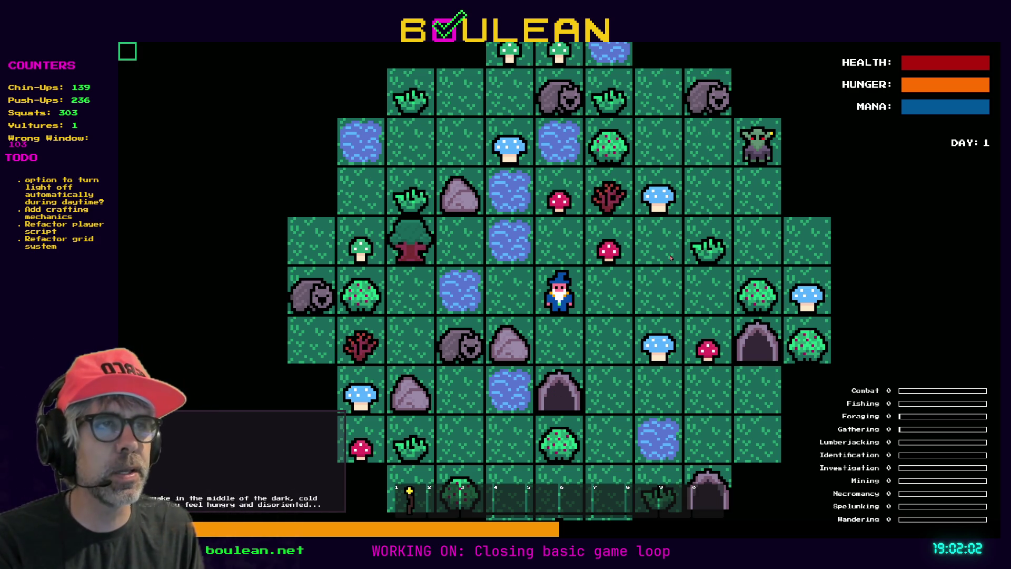
key(F8)
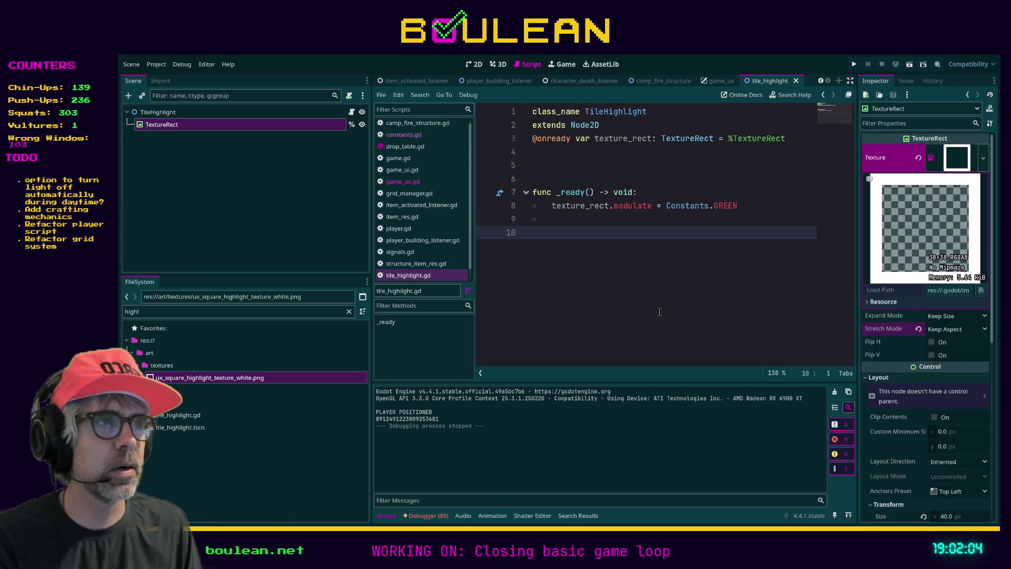